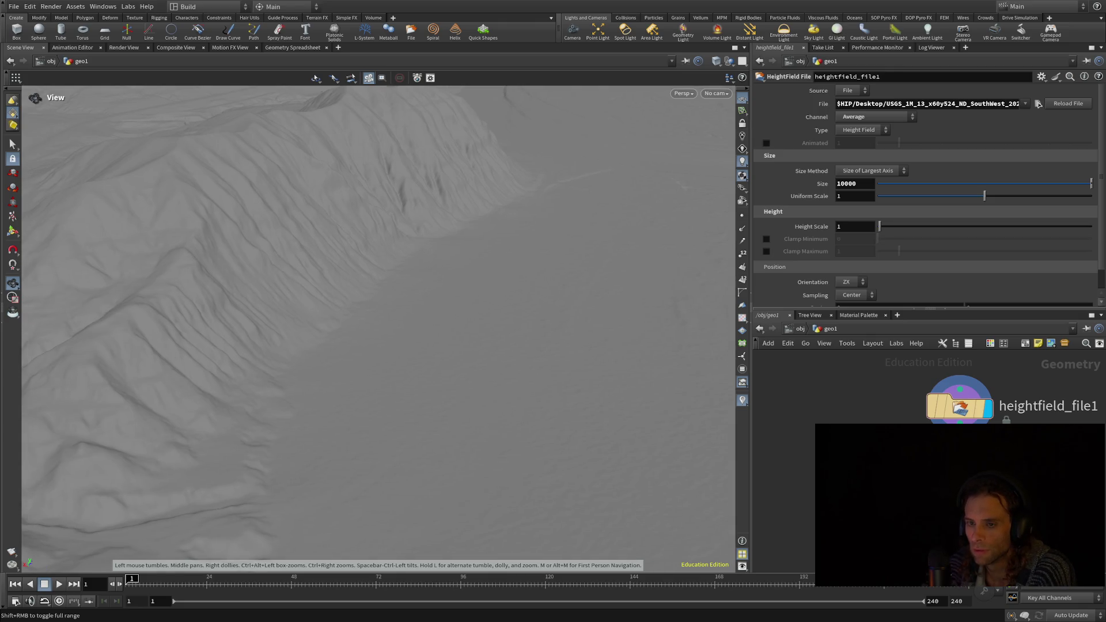
- Zoom in and tumble the camera low along the ridge, facing the distant cliffs
scroll(583, 275, "up", 3)
mouse_move(584, 276)
left_mouse_down()
mouse_move(605, 202)
mouse_move(586, 235)
mouse_move(459, 205)
mouse_move(462, 227)
left_mouse_up()
mouse_move(462, 227)
middle_mouse_down()
mouse_move(438, 364)
mouse_move(426, 366)
middle_mouse_up()
mouse_move(415, 365)
left_mouse_down()
mouse_move(459, 371)
mouse_move(462, 351)
mouse_move(476, 364)
mouse_move(590, 363)
mouse_move(366, 311)
mouse_move(484, 306)
mouse_move(436, 324)
mouse_move(440, 304)
mouse_move(361, 358)
mouse_move(231, 323)
mouse_move(492, 360)
mouse_move(563, 323)
mouse_move(467, 296)
mouse_move(367, 239)
mouse_move(371, 222)
mouse_move(378, 237)
mouse_move(455, 240)
mouse_move(467, 221)
mouse_move(458, 230)
mouse_move(522, 340)
mouse_move(391, 324)
mouse_move(630, 395)
mouse_move(662, 388)
mouse_move(638, 425)
mouse_move(668, 425)
left_mouse_up()
mouse_move(600, 405)
left_mouse_down()
mouse_move(597, 383)
mouse_move(594, 391)
left_mouse_up()
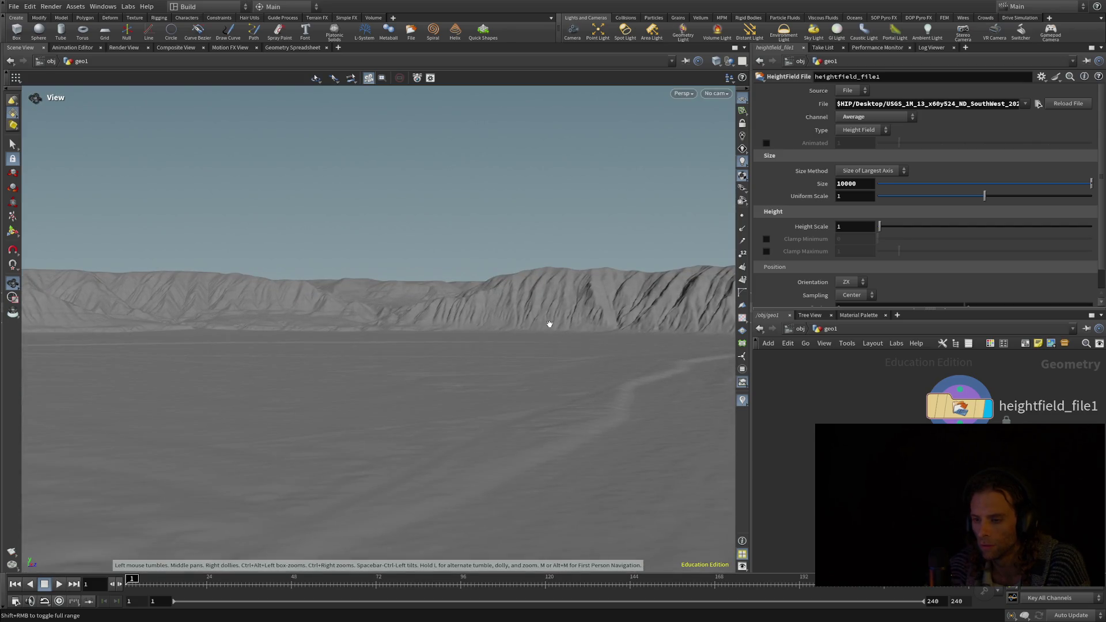
- Orbit at ground level past the cliffs and mountain range to look across the hills
mouse_move(550, 324)
left_mouse_down()
mouse_move(585, 396)
mouse_move(667, 391)
left_mouse_up()
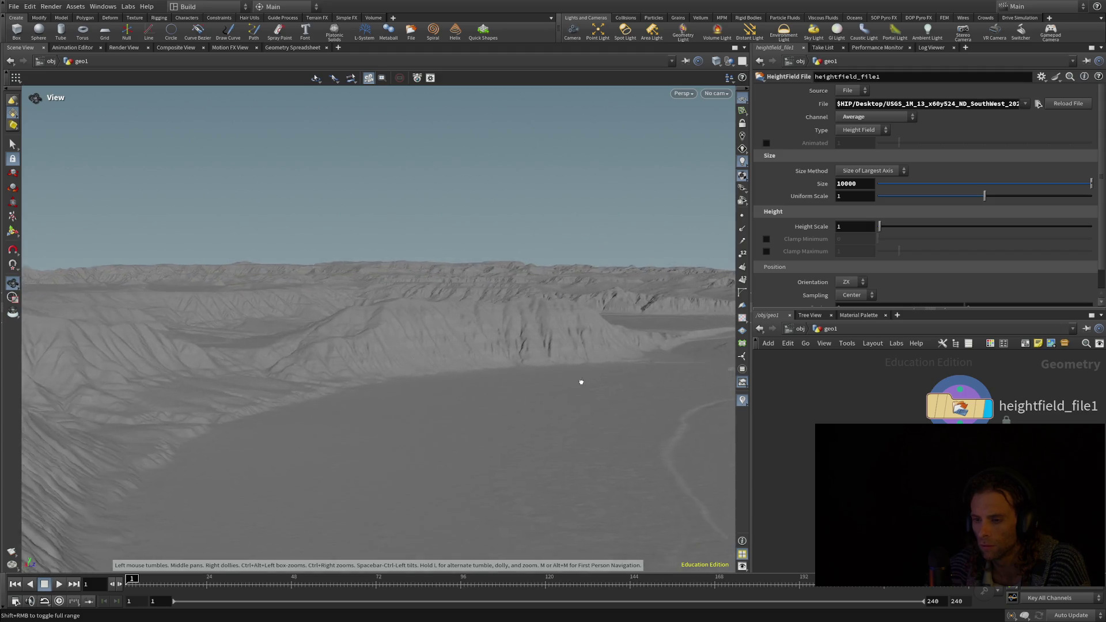
left_click_drag(536, 353, 409, 357)
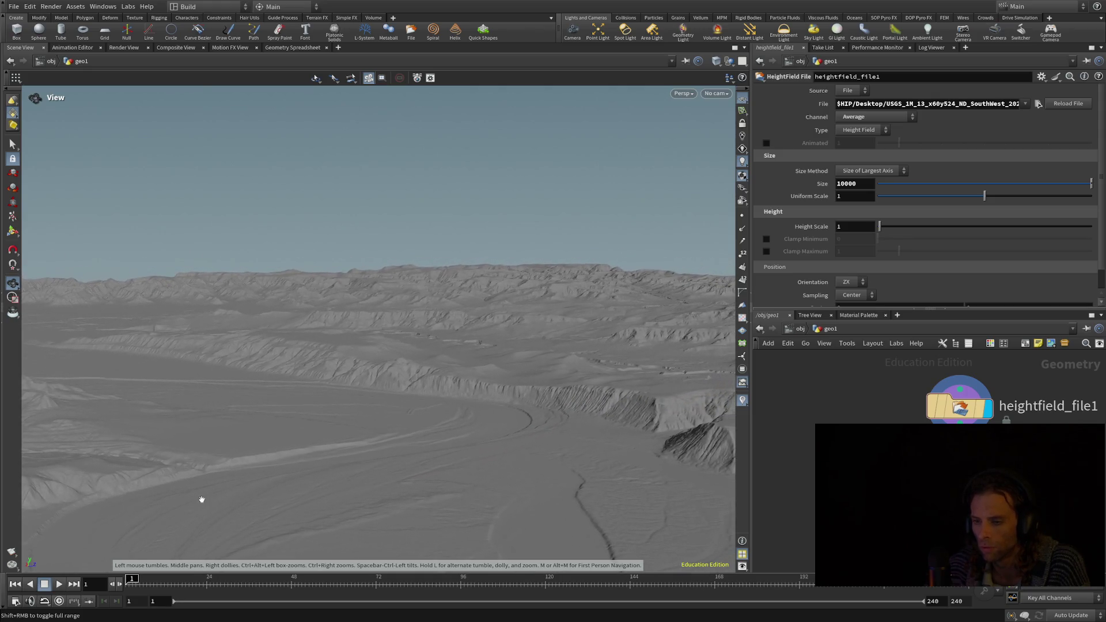
mouse_move(567, 289)
left_mouse_down()
mouse_move(420, 499)
mouse_move(445, 474)
left_mouse_up()
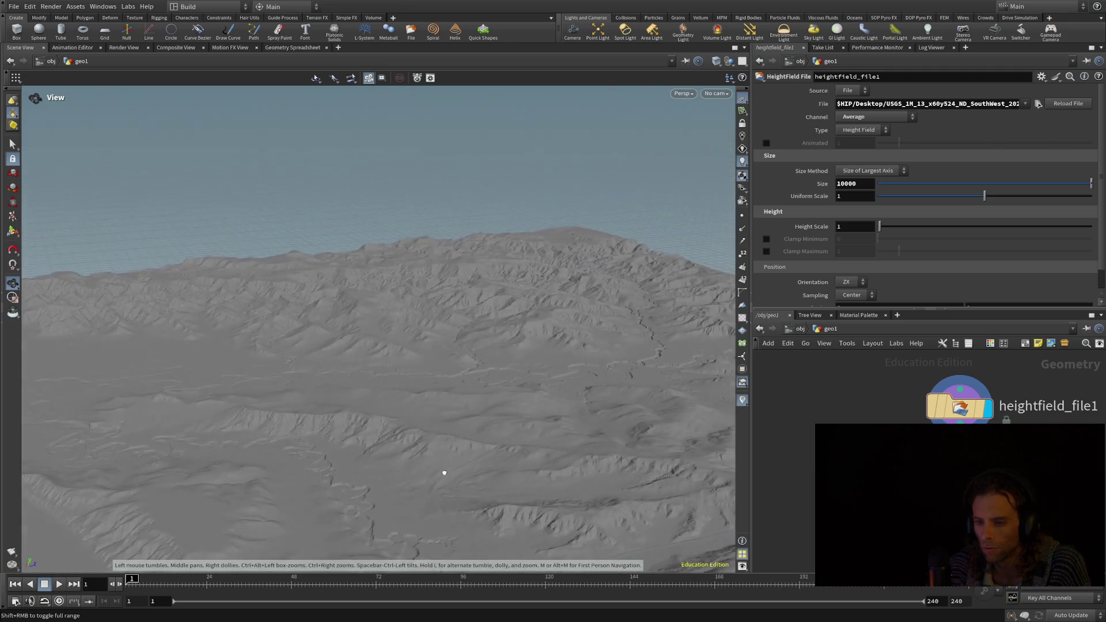
mouse_move(374, 488)
left_mouse_down()
mouse_move(440, 437)
mouse_move(400, 484)
mouse_move(397, 459)
left_mouse_up()
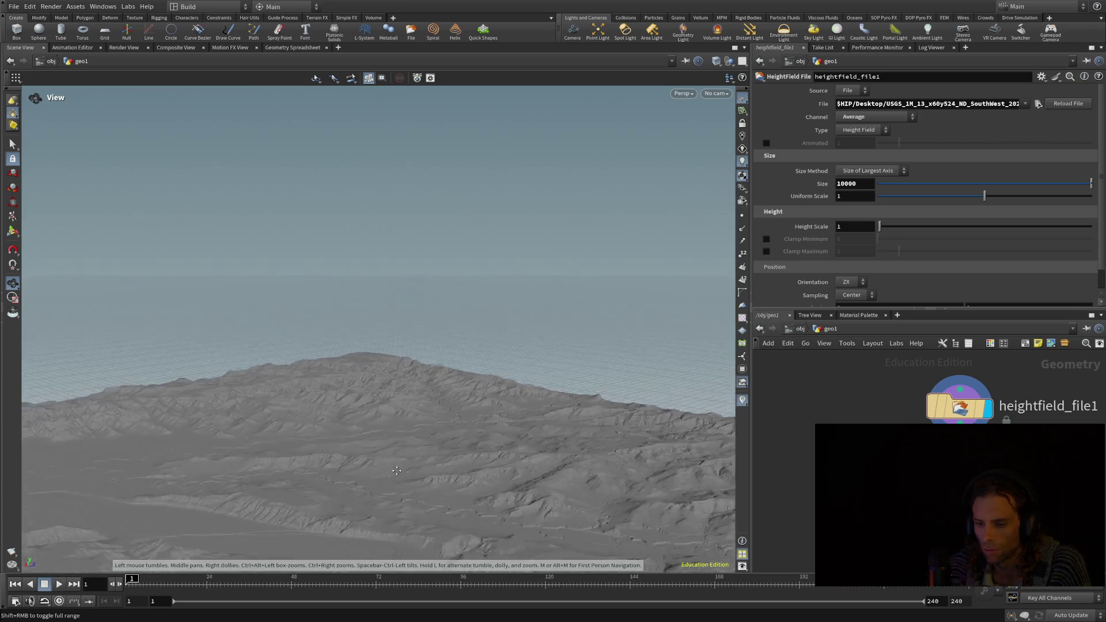
mouse_move(408, 342)
left_mouse_down()
mouse_move(417, 246)
mouse_move(440, 227)
mouse_move(276, 284)
mouse_move(212, 257)
mouse_move(217, 240)
left_mouse_up()
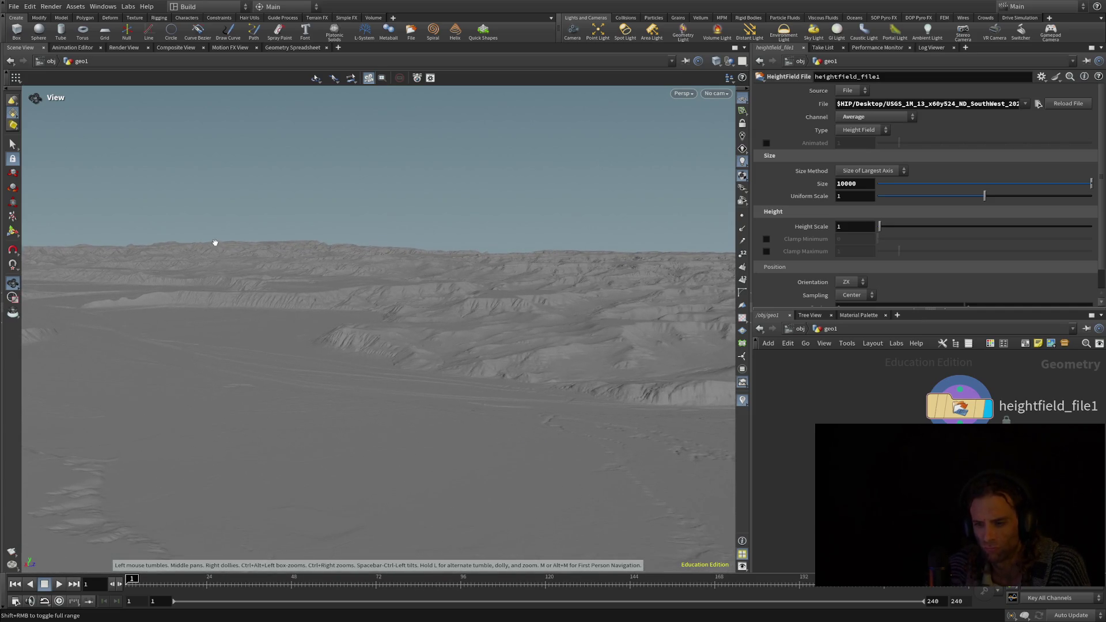
mouse_move(294, 407)
left_mouse_down()
mouse_move(242, 400)
mouse_move(307, 388)
mouse_move(124, 415)
left_mouse_up()
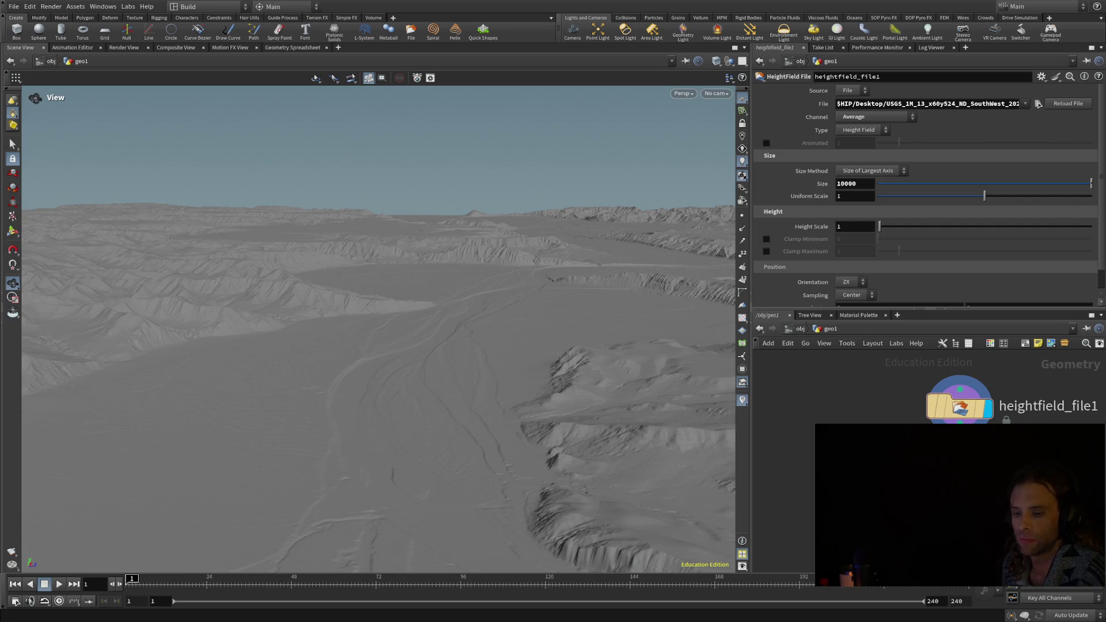
mouse_move(255, 512)
left_mouse_down()
mouse_move(286, 444)
mouse_move(507, 447)
mouse_move(561, 482)
mouse_move(539, 519)
mouse_move(213, 517)
mouse_move(259, 467)
left_mouse_up()
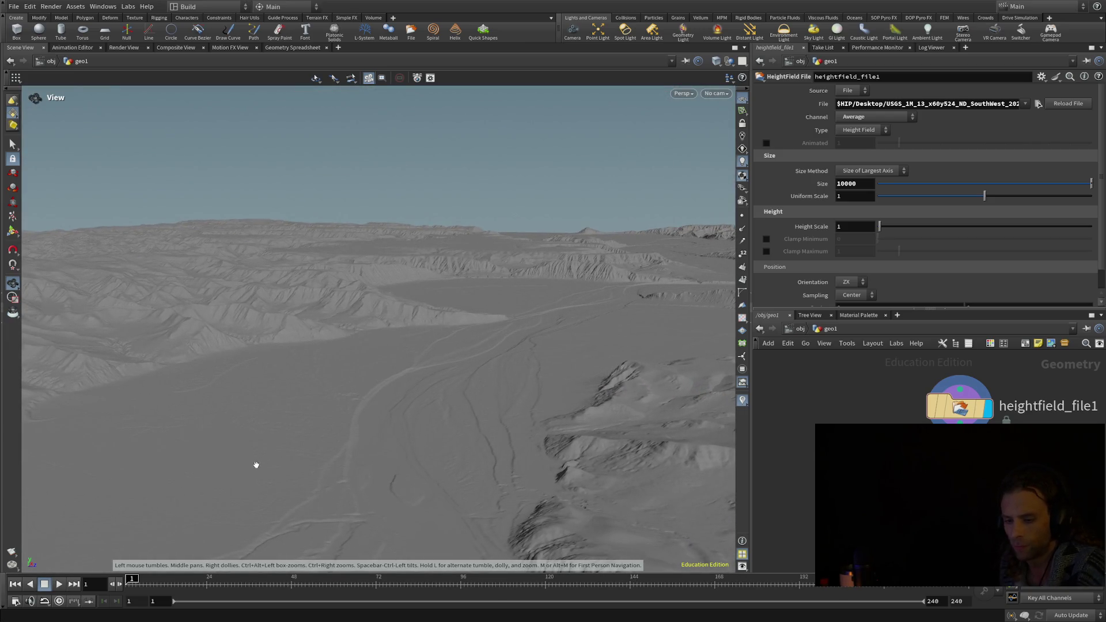
- Orbit the camera to view the valley floor and escarpment from a new angle
mouse_move(217, 423)
left_mouse_down()
mouse_move(173, 408)
mouse_move(236, 424)
mouse_move(223, 257)
mouse_move(242, 146)
mouse_move(430, 329)
mouse_move(435, 301)
mouse_move(509, 272)
mouse_move(496, 363)
mouse_move(504, 422)
mouse_move(525, 425)
mouse_move(539, 403)
left_mouse_up()
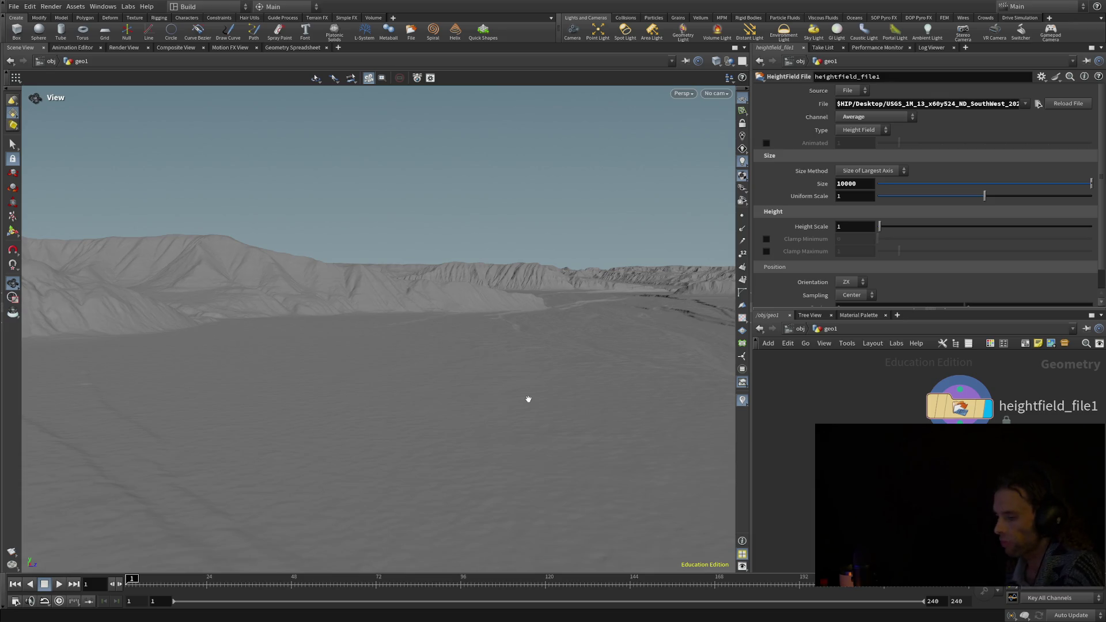
mouse_move(527, 396)
middle_mouse_down()
mouse_move(529, 377)
mouse_move(522, 534)
middle_mouse_up()
mouse_move(562, 483)
left_mouse_down()
mouse_move(528, 504)
mouse_move(561, 499)
mouse_move(536, 504)
mouse_move(571, 519)
mouse_move(570, 496)
mouse_move(575, 507)
mouse_move(527, 502)
left_mouse_up()
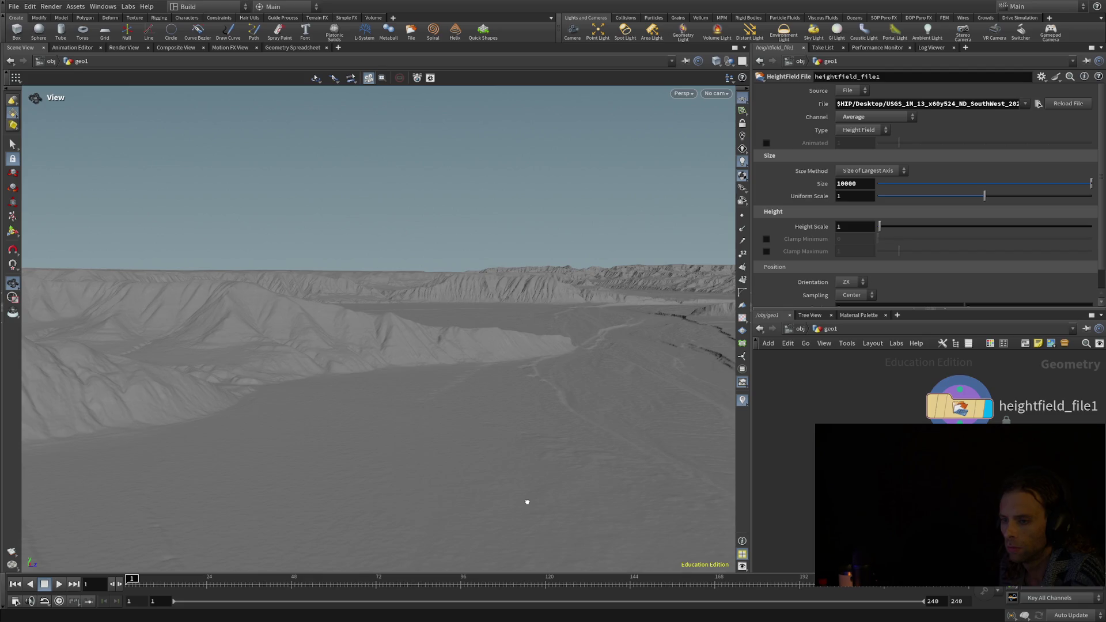
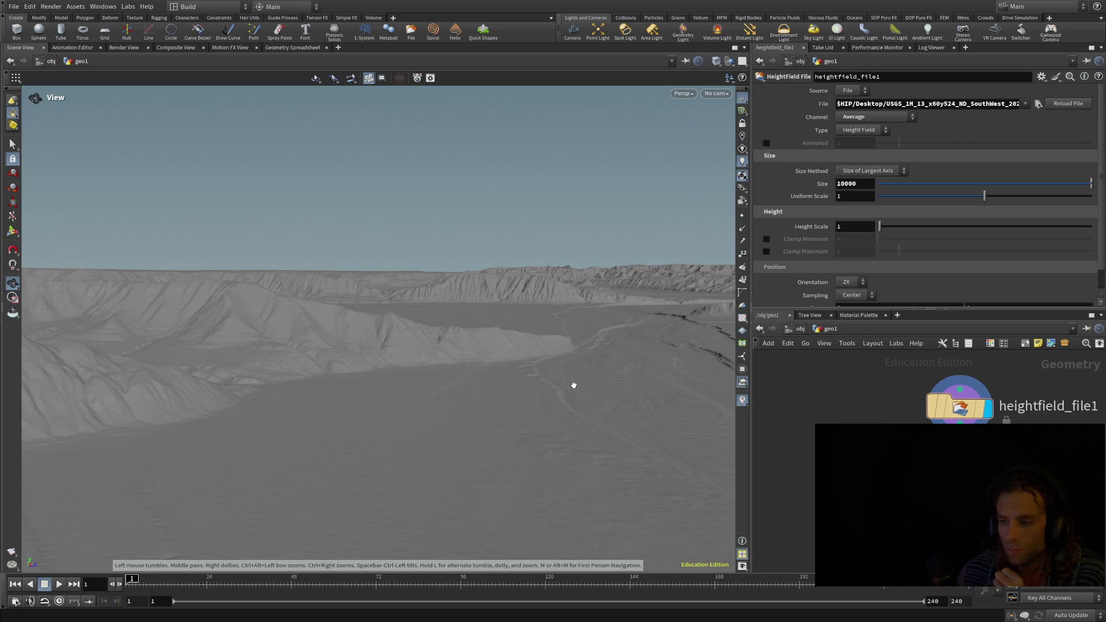
- Tilt the camera down so the 10000-size heightfield terrain fills the viewport
left_click_drag(481, 400, 413, 420)
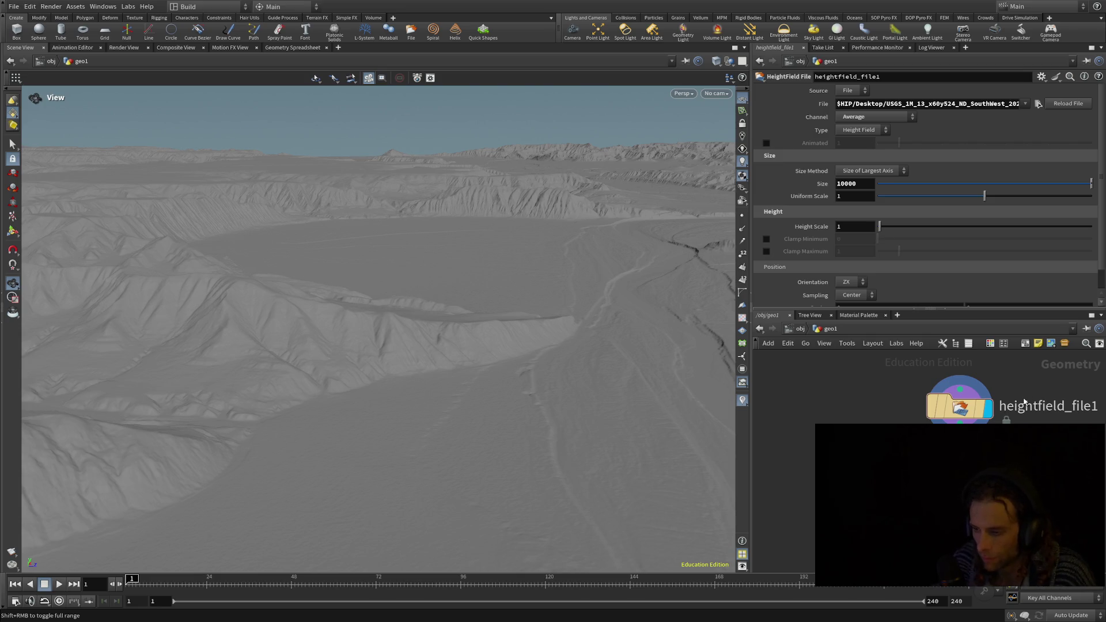
key("Tab")
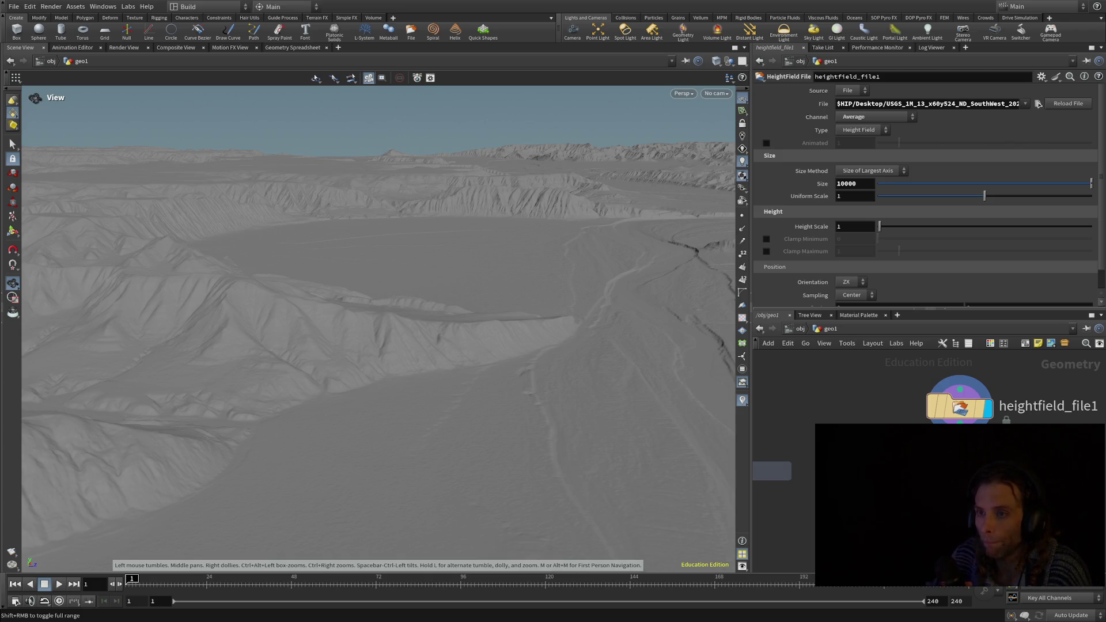
- Orbit low toward the horizon to look across the shaded 10000-size mountain ridges
mouse_move(420, 538)
left_mouse_down()
mouse_move(501, 472)
mouse_move(485, 393)
mouse_move(352, 413)
left_mouse_up()
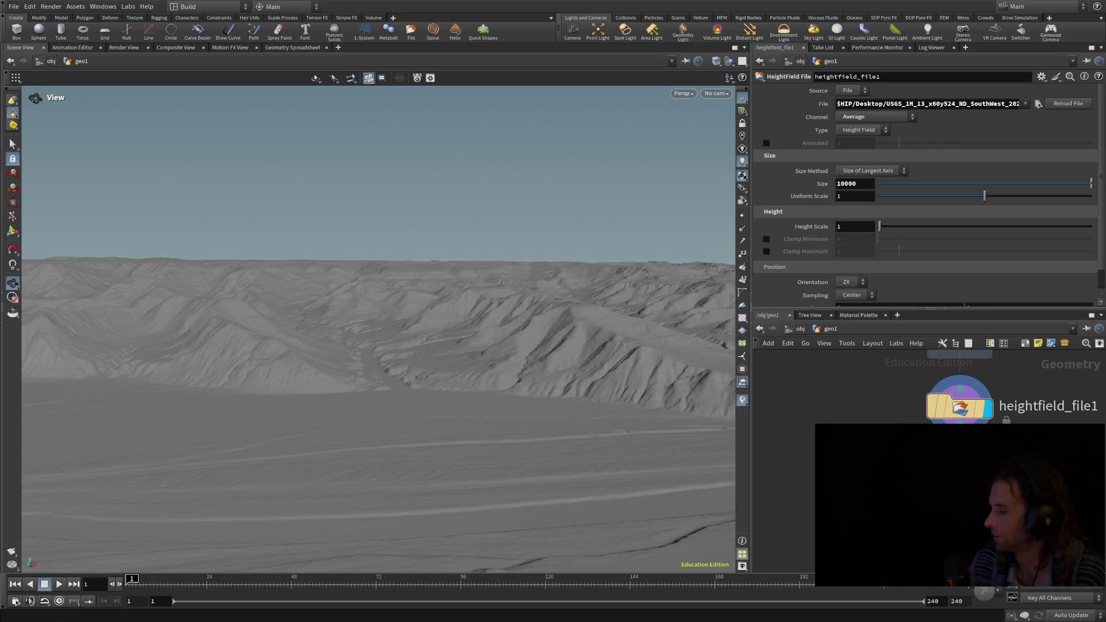
mouse_move(353, 445)
left_mouse_down()
mouse_move(379, 448)
mouse_move(385, 474)
mouse_move(286, 485)
mouse_move(423, 394)
left_mouse_up()
scroll(424, 395, "up", 10)
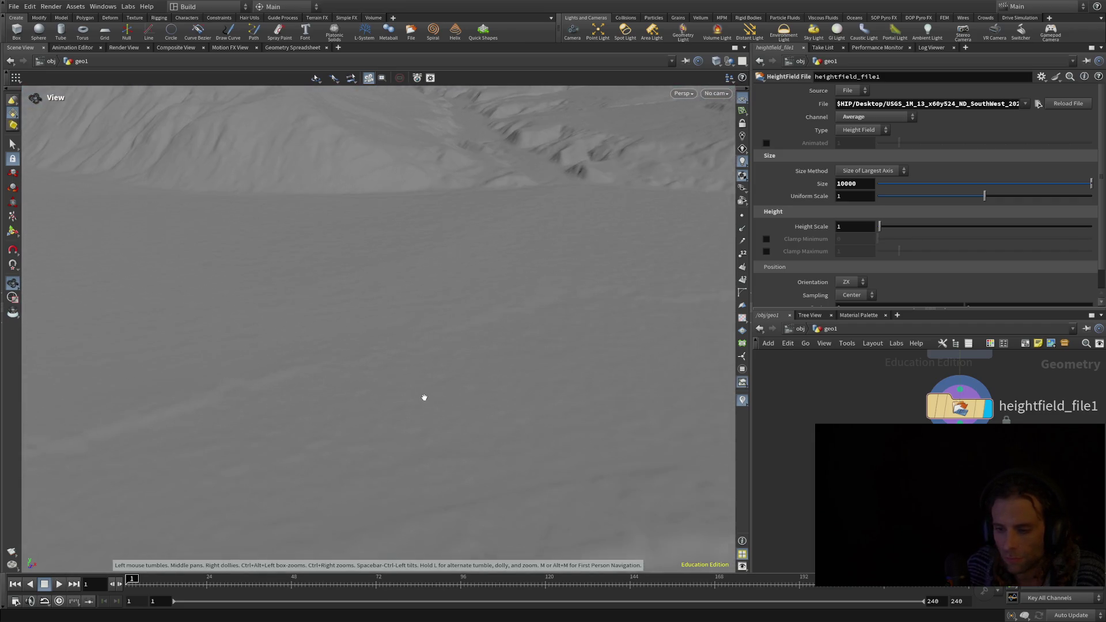
scroll(424, 399, "up", 3)
scroll(424, 392, "down", 6)
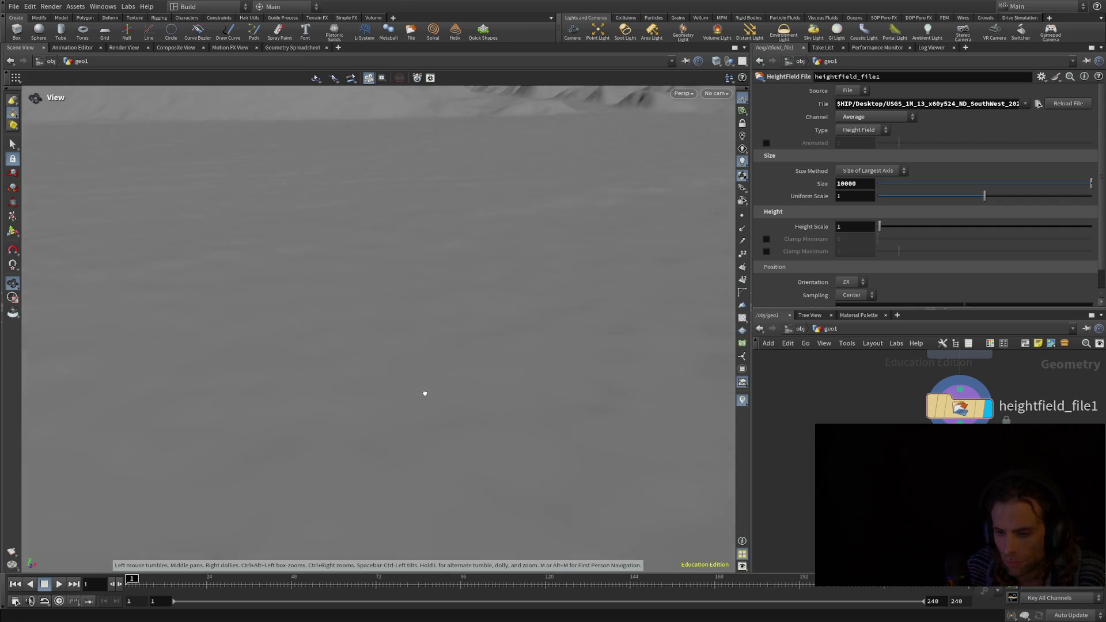
mouse_move(432, 381)
left_mouse_down()
mouse_move(442, 365)
mouse_move(524, 359)
mouse_move(494, 358)
mouse_move(460, 524)
mouse_move(427, 467)
mouse_move(443, 545)
mouse_move(434, 531)
left_mouse_up()
key("w")
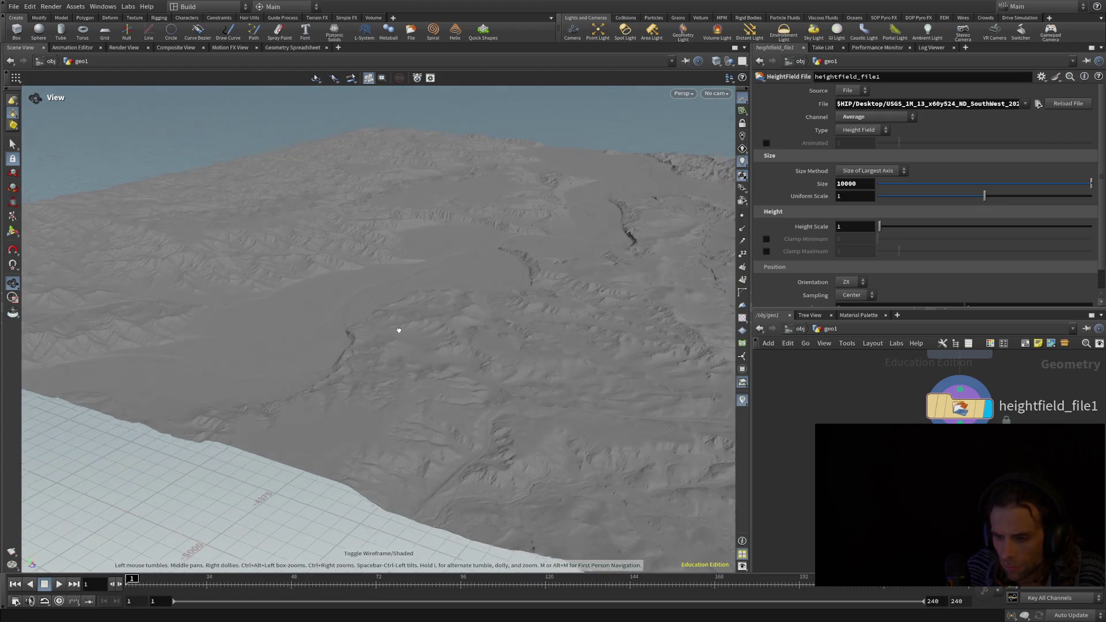
mouse_move(399, 331)
left_mouse_down()
mouse_move(393, 306)
mouse_move(344, 329)
mouse_move(388, 296)
mouse_move(533, 284)
mouse_move(563, 266)
mouse_move(561, 281)
left_mouse_up()
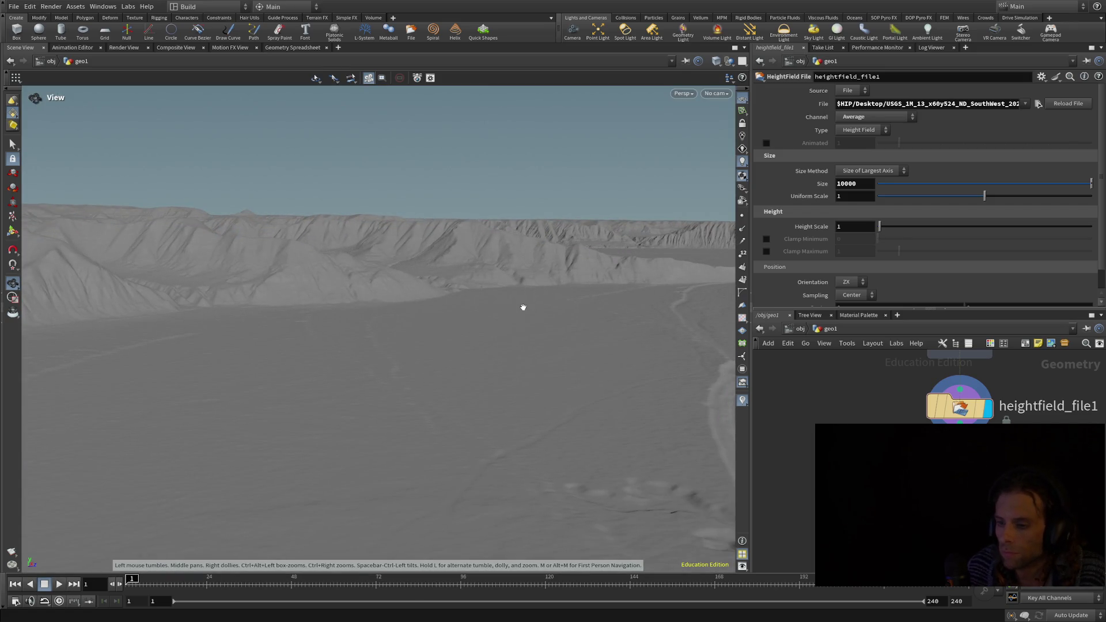
scroll(513, 329, "up", 2)
scroll(507, 346, "up", 5)
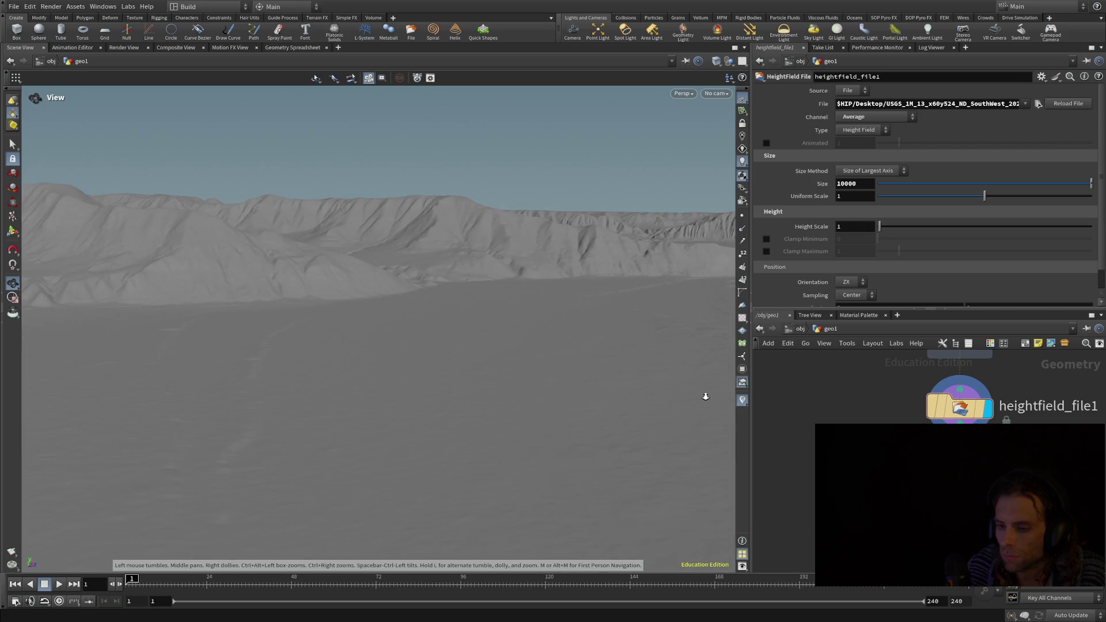
mouse_move(519, 352)
left_mouse_down()
mouse_move(551, 368)
mouse_move(560, 390)
mouse_move(659, 350)
mouse_move(300, 370)
mouse_move(292, 355)
mouse_move(395, 348)
mouse_move(530, 359)
left_mouse_up()
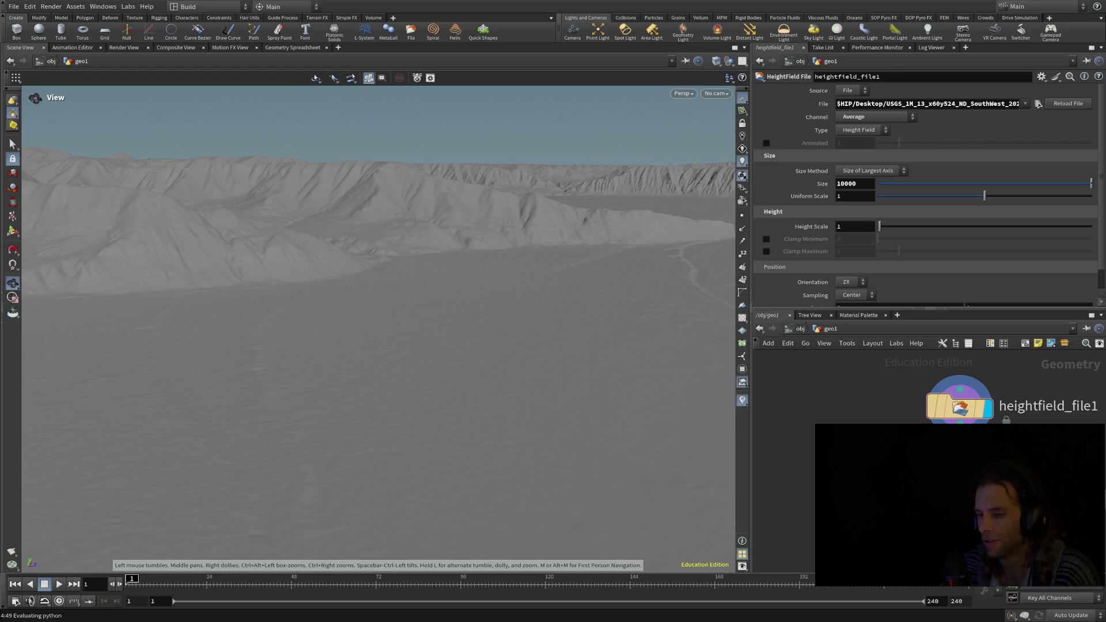
- Orbit, pan and zoom around the resampled terrain to inspect ridges, valleys and mesas
mouse_move(351, 250)
left_mouse_down()
mouse_move(357, 272)
mouse_move(355, 247)
mouse_move(323, 247)
mouse_move(366, 264)
left_mouse_up()
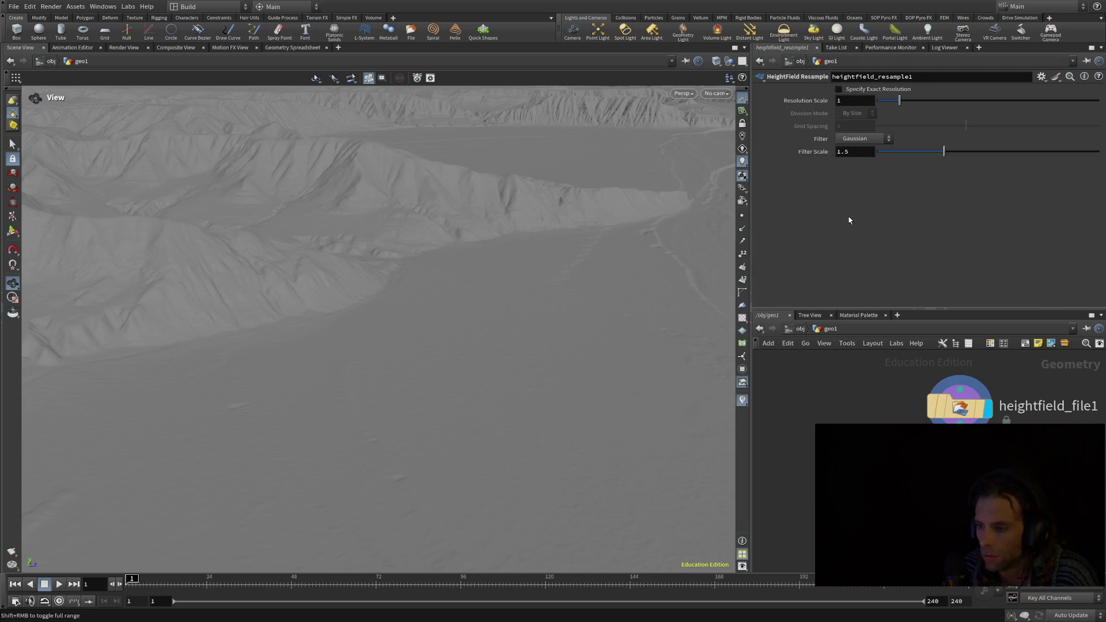
mouse_move(485, 311)
left_mouse_down()
mouse_move(445, 240)
mouse_move(450, 276)
left_mouse_up()
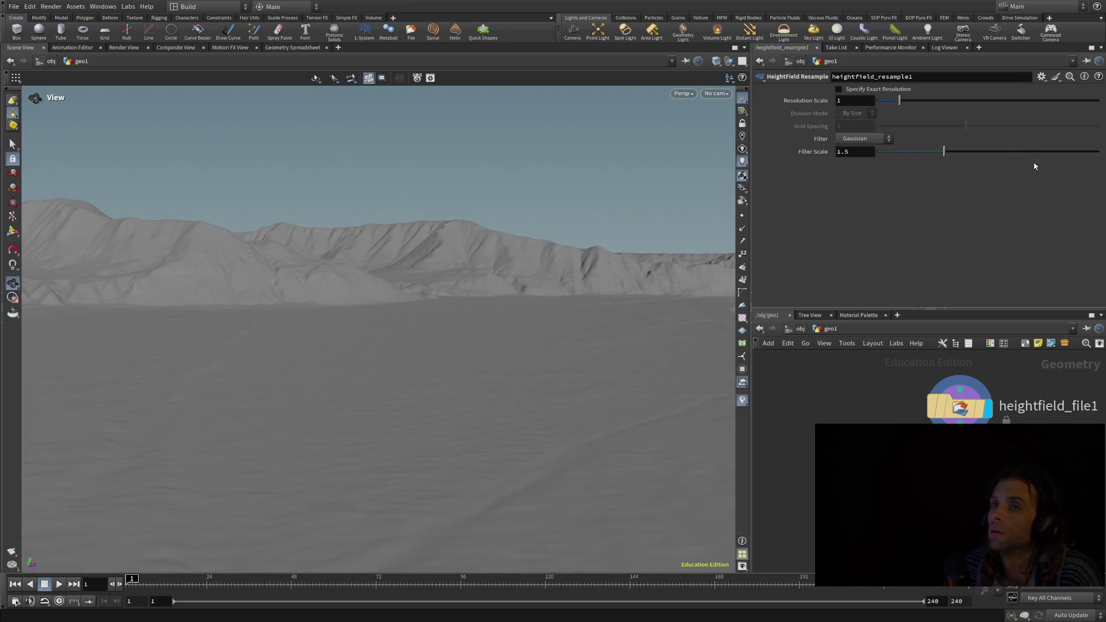
mouse_move(541, 309)
left_mouse_down()
mouse_move(580, 326)
mouse_move(580, 341)
mouse_move(373, 331)
mouse_move(373, 346)
mouse_move(305, 315)
mouse_move(167, 328)
mouse_move(168, 340)
mouse_move(198, 331)
mouse_move(263, 344)
mouse_move(299, 329)
mouse_move(361, 345)
mouse_move(393, 286)
left_mouse_up()
mouse_move(576, 329)
left_mouse_down()
mouse_move(598, 376)
mouse_move(610, 366)
mouse_move(509, 329)
mouse_move(506, 311)
left_mouse_up()
mouse_move(409, 337)
left_mouse_down()
mouse_move(240, 427)
mouse_move(133, 430)
mouse_move(137, 476)
mouse_move(136, 424)
mouse_move(445, 337)
mouse_move(586, 376)
mouse_move(504, 390)
mouse_move(450, 365)
mouse_move(448, 267)
left_mouse_up()
mouse_move(593, 289)
left_mouse_down()
mouse_move(605, 273)
mouse_move(600, 284)
mouse_move(556, 268)
mouse_move(534, 346)
mouse_move(465, 350)
mouse_move(482, 303)
mouse_move(462, 288)
left_mouse_up()
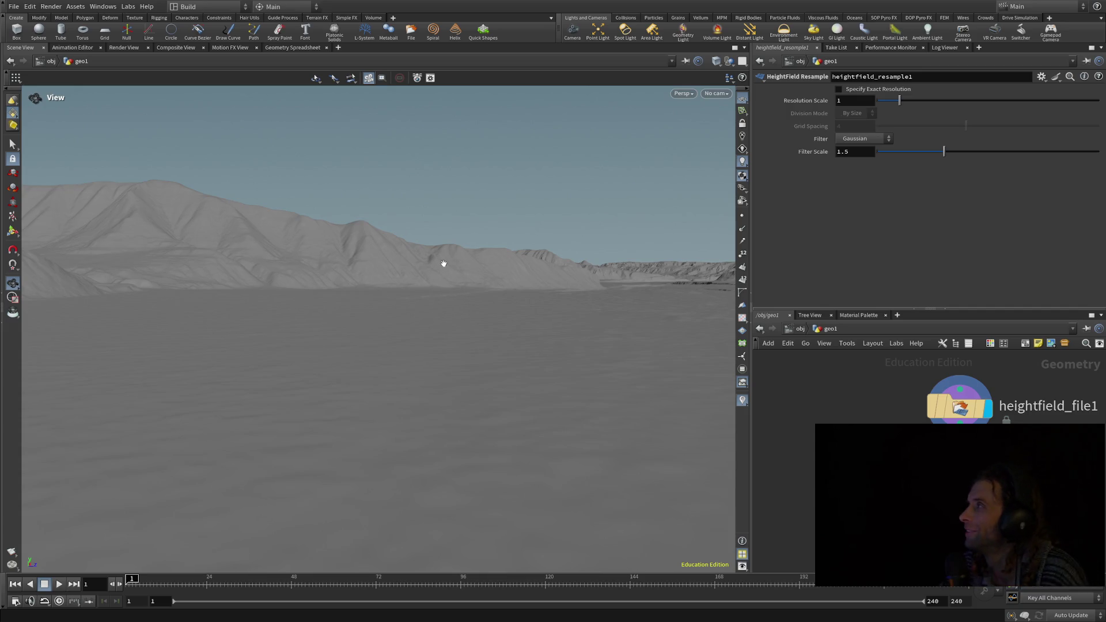
mouse_move(444, 263)
left_mouse_down()
mouse_move(375, 329)
mouse_move(368, 457)
mouse_move(305, 404)
mouse_move(346, 410)
mouse_move(171, 438)
mouse_move(44, 414)
mouse_move(353, 422)
mouse_move(248, 310)
left_mouse_up()
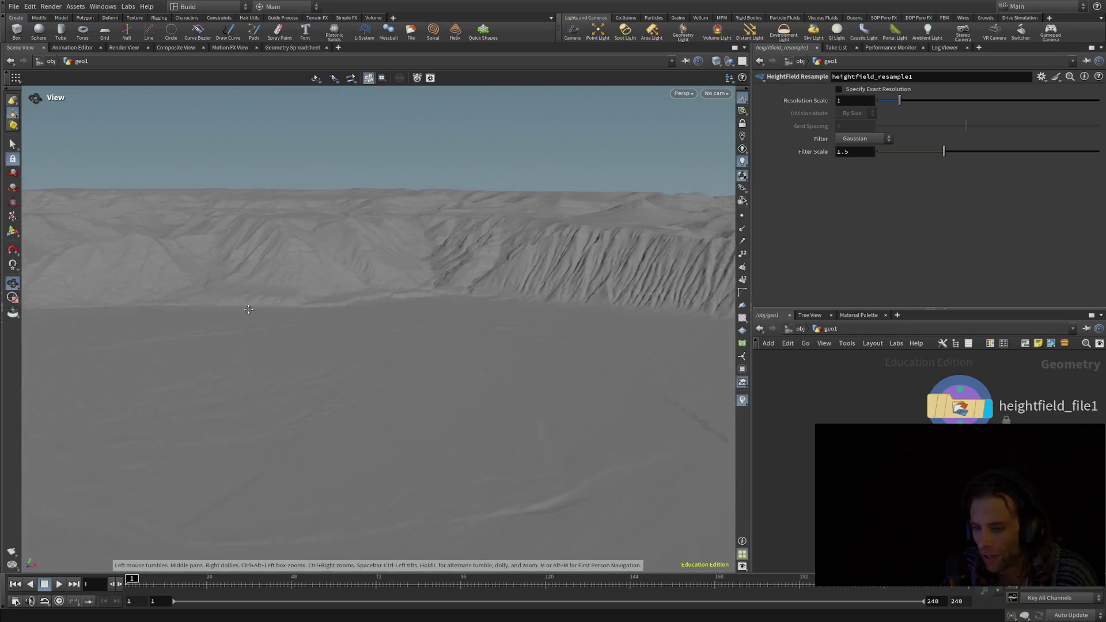
middle_click_drag(248, 310, 256, 334)
scroll(569, 347, "up", 10)
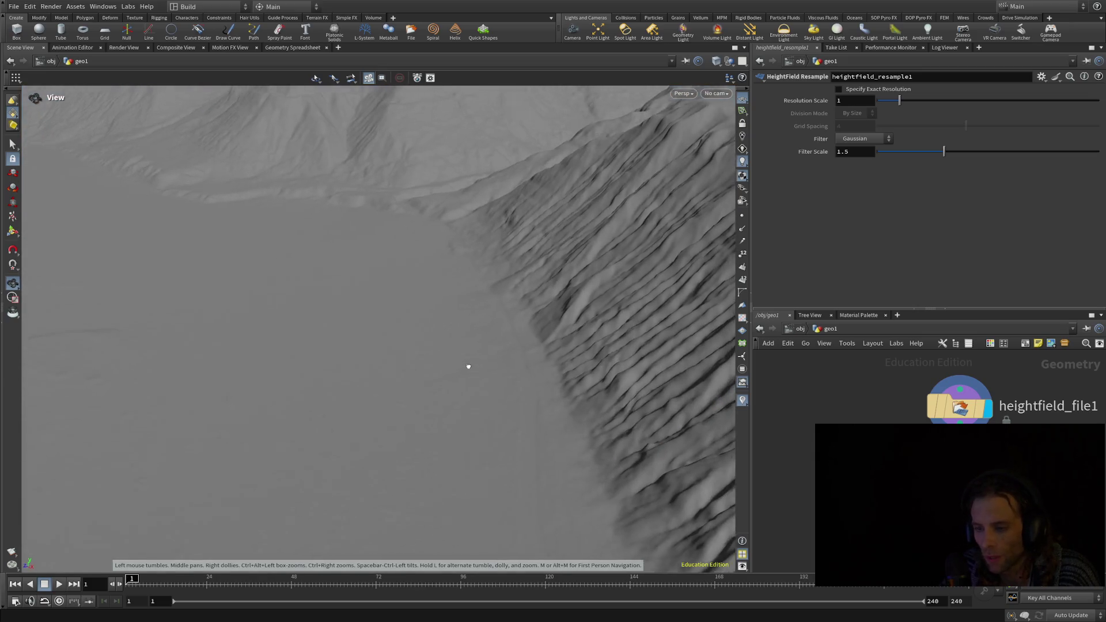
mouse_move(469, 366)
left_mouse_down()
mouse_move(432, 363)
mouse_move(439, 350)
mouse_move(605, 338)
mouse_move(649, 363)
mouse_move(649, 307)
mouse_move(555, 499)
mouse_move(536, 456)
mouse_move(526, 464)
mouse_move(519, 523)
mouse_move(517, 481)
mouse_move(490, 420)
mouse_move(488, 463)
mouse_move(512, 436)
left_mouse_up()
scroll(507, 436, "down", 5)
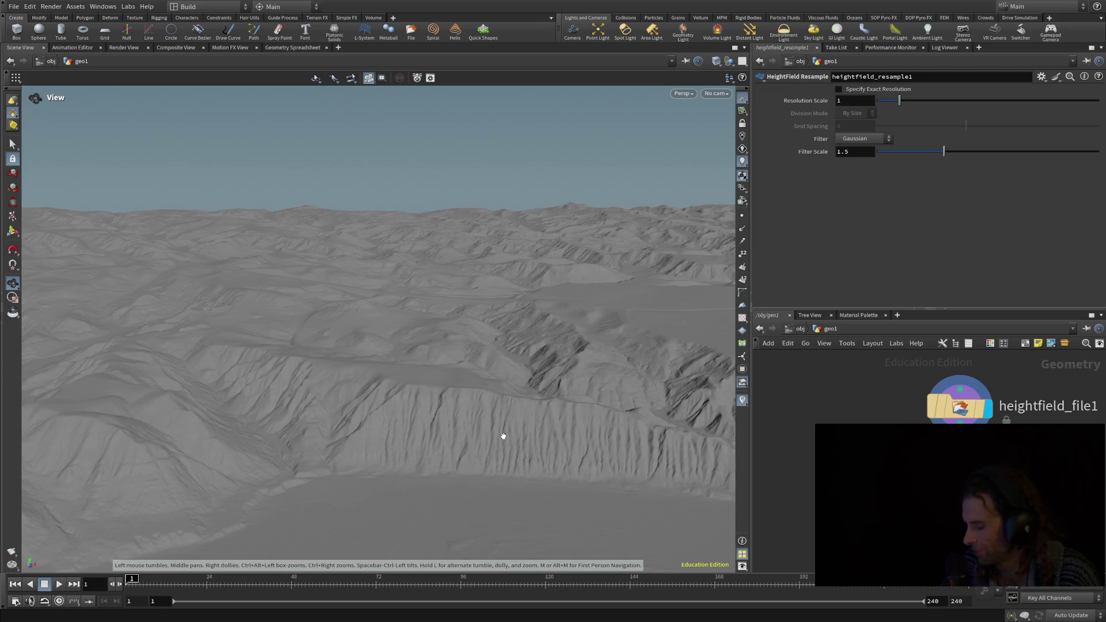
left_click_drag(506, 440, 509, 452)
scroll(510, 452, "up", 8)
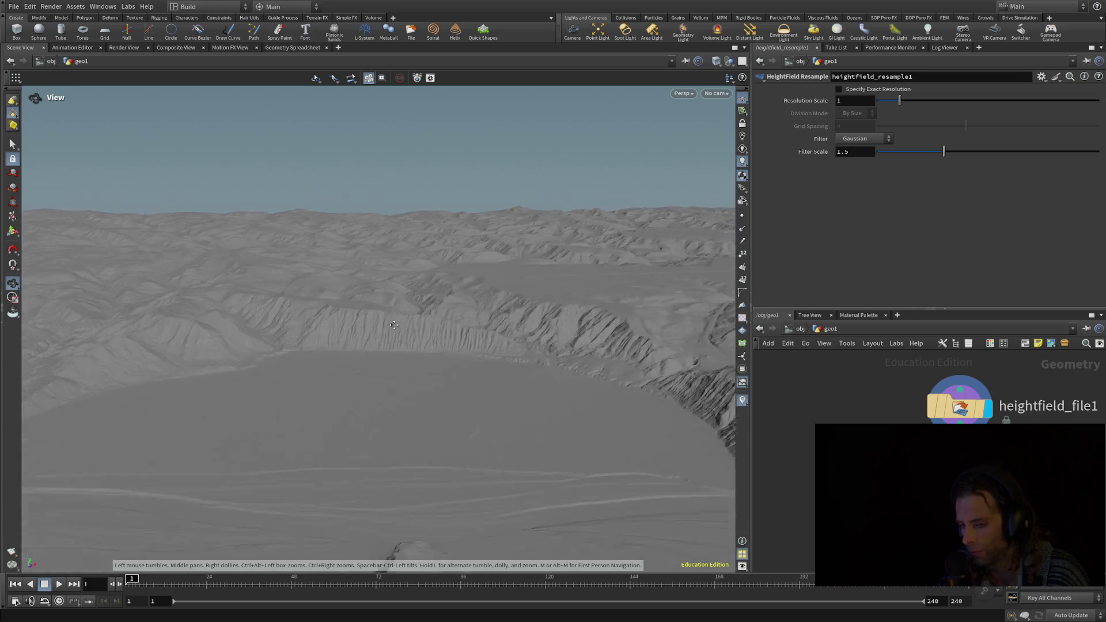
mouse_move(583, 373)
left_mouse_down()
mouse_move(486, 383)
mouse_move(464, 410)
mouse_move(346, 431)
mouse_move(257, 424)
mouse_move(168, 375)
mouse_move(120, 414)
mouse_move(112, 395)
mouse_move(61, 390)
mouse_move(234, 374)
left_mouse_up()
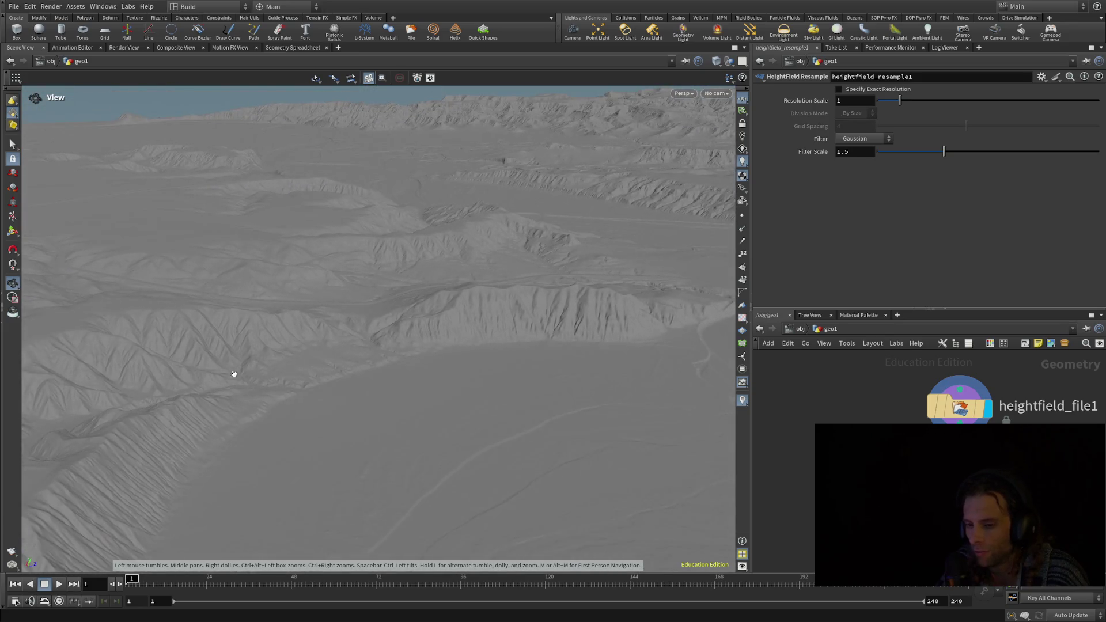
left_click_drag(507, 414, 390, 294)
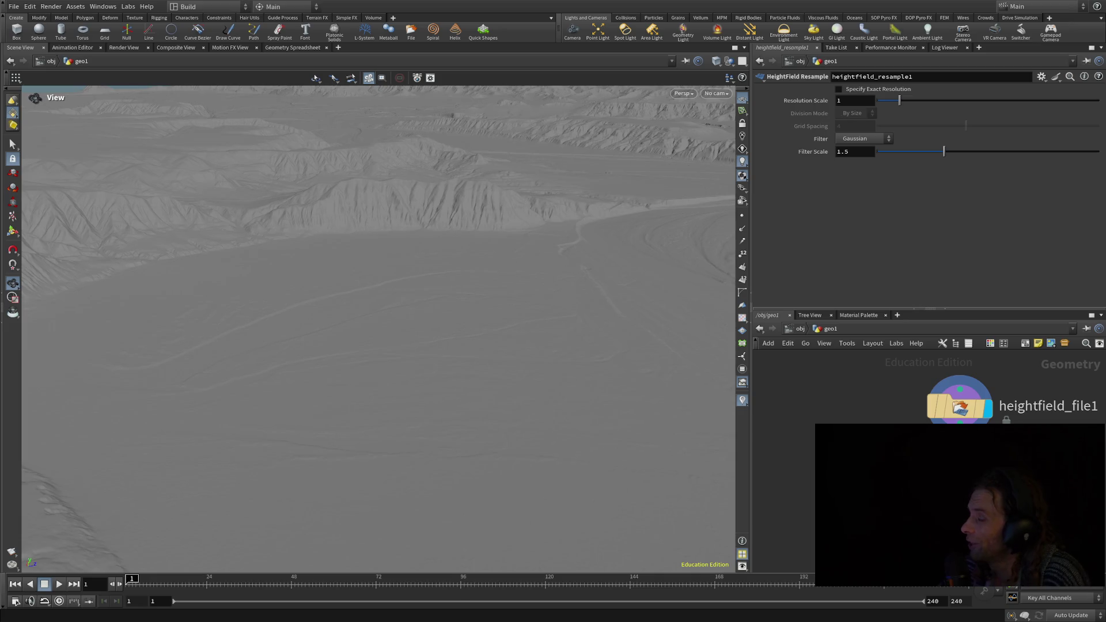
mouse_move(549, 329)
left_mouse_down()
mouse_move(548, 370)
mouse_move(528, 330)
mouse_move(487, 328)
mouse_move(427, 351)
mouse_move(368, 321)
left_mouse_up()
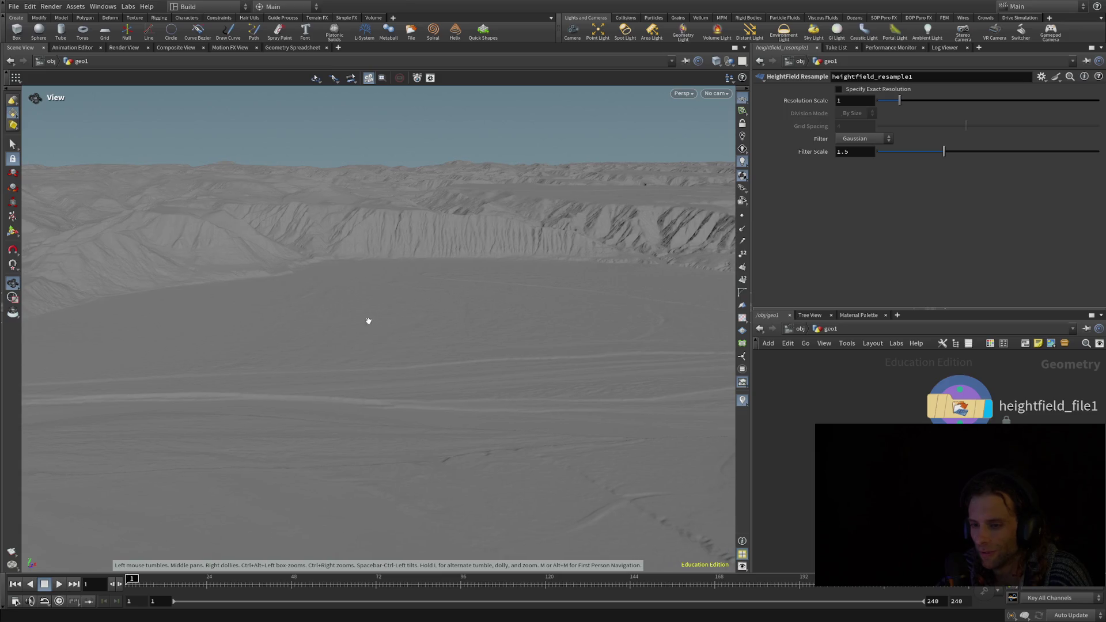
mouse_move(460, 338)
left_mouse_down()
mouse_move(433, 420)
mouse_move(482, 449)
mouse_move(470, 432)
mouse_move(524, 464)
mouse_move(719, 418)
mouse_move(678, 423)
left_mouse_up()
mouse_move(340, 417)
left_mouse_down()
mouse_move(150, 425)
mouse_move(726, 216)
left_mouse_up()
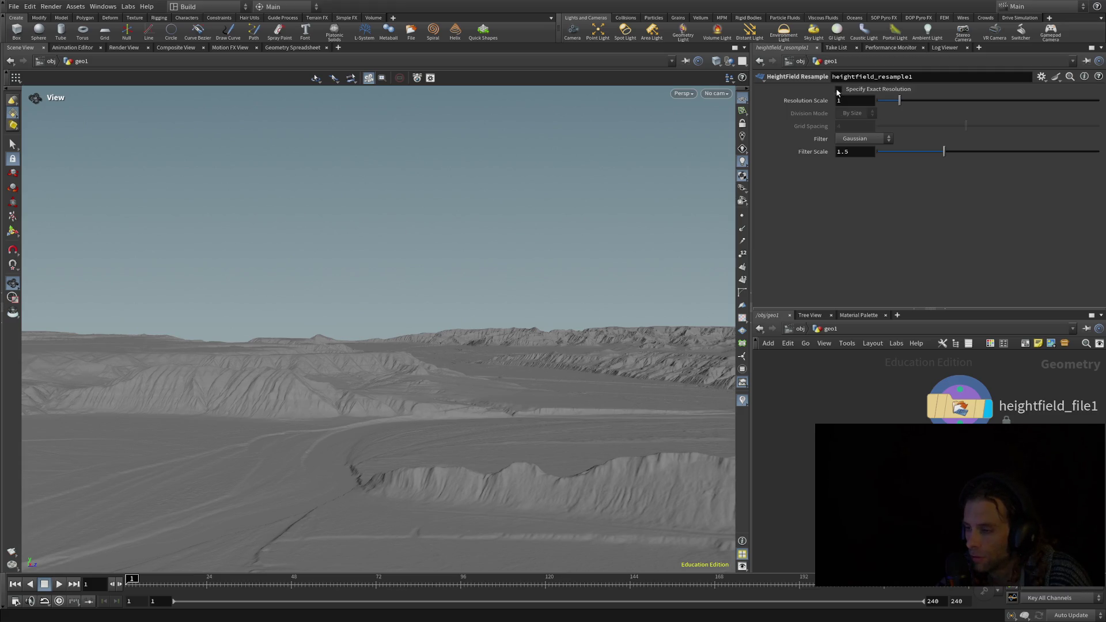
left_click(838, 90)
- Turn Exact Resolution off and raise heightfield_resample1 Resolution Scale to about 2.23
left_click(839, 90)
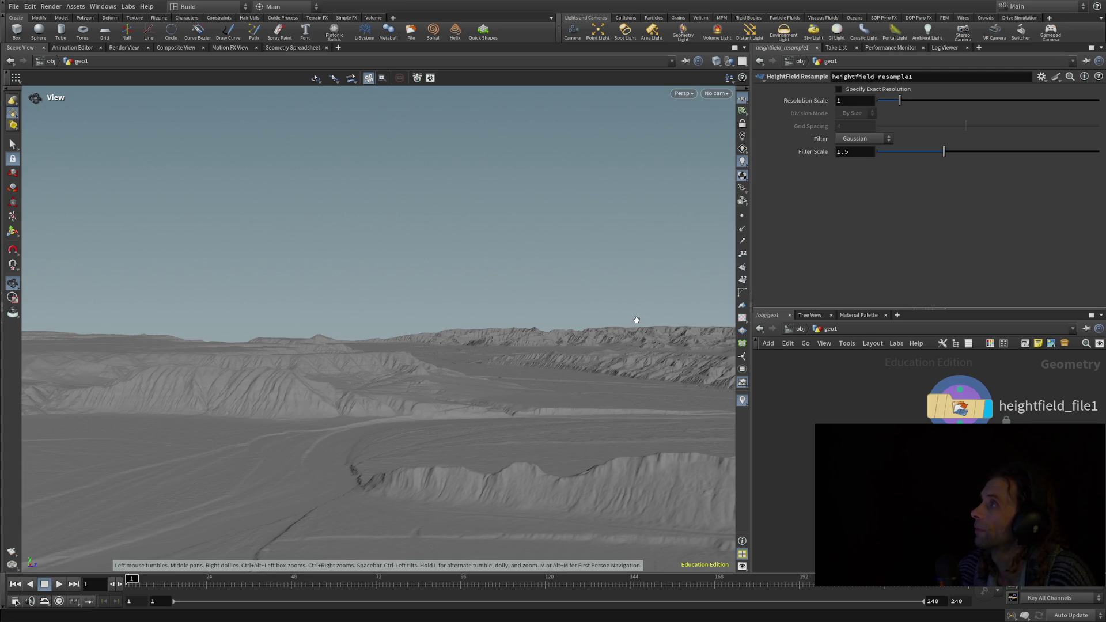
mouse_move(637, 320)
left_mouse_down()
mouse_move(633, 340)
mouse_move(680, 328)
mouse_move(479, 373)
mouse_move(185, 469)
left_mouse_up()
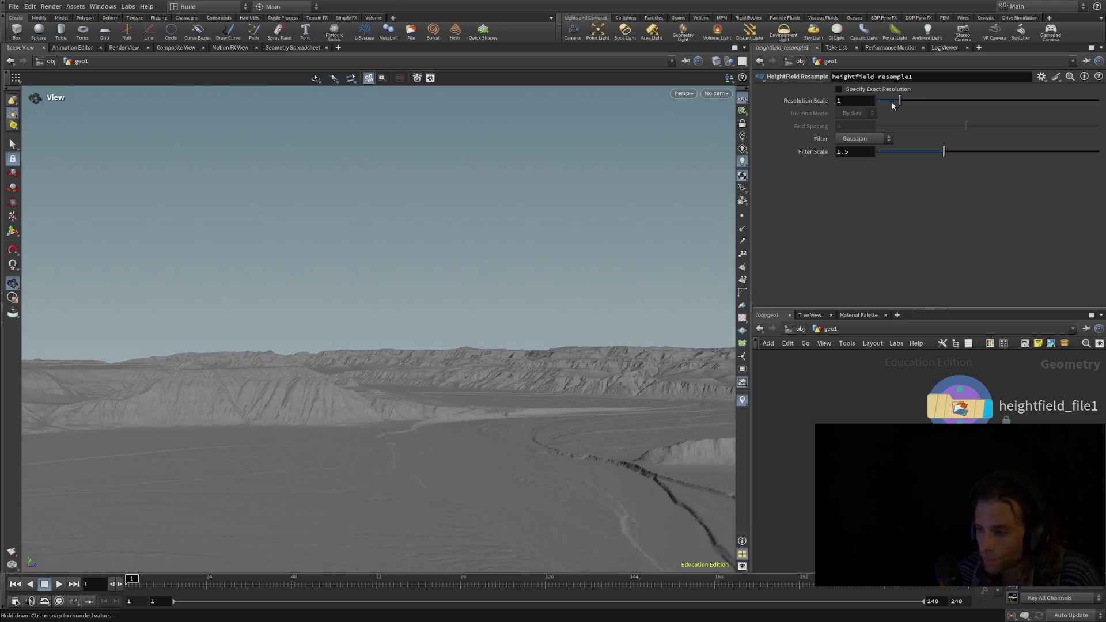
left_click_drag(899, 103, 928, 106)
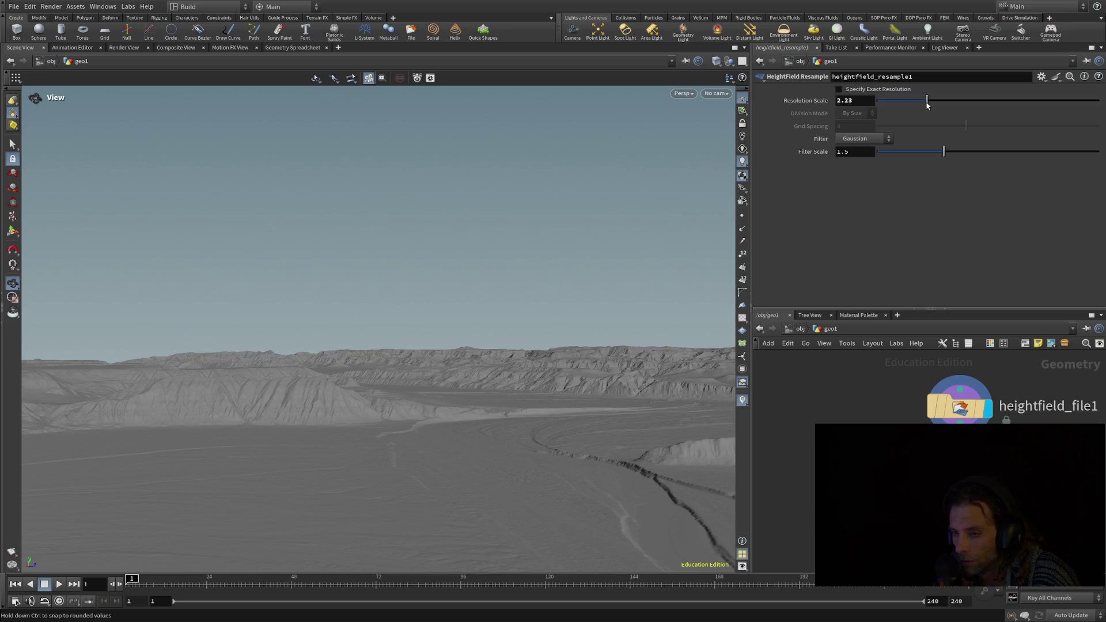
- Zoom and orbit over the terrain, then undo Resolution Scale back to 1
scroll(586, 346, "up", 5)
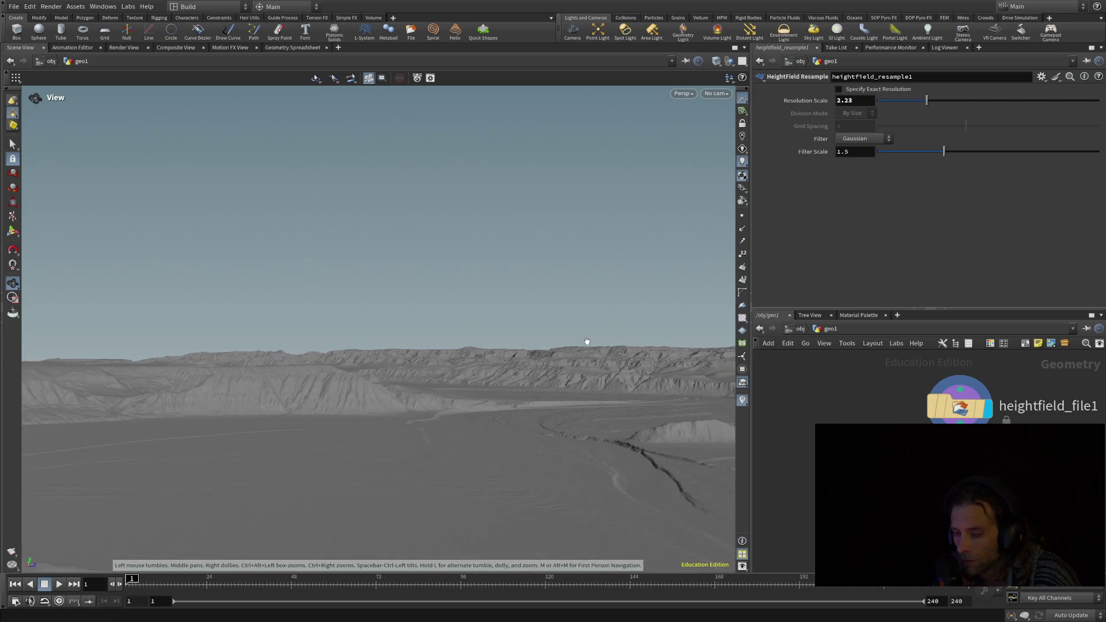
mouse_move(587, 344)
left_mouse_down()
mouse_move(595, 386)
mouse_move(606, 350)
left_mouse_up()
scroll(606, 350, "up", 5)
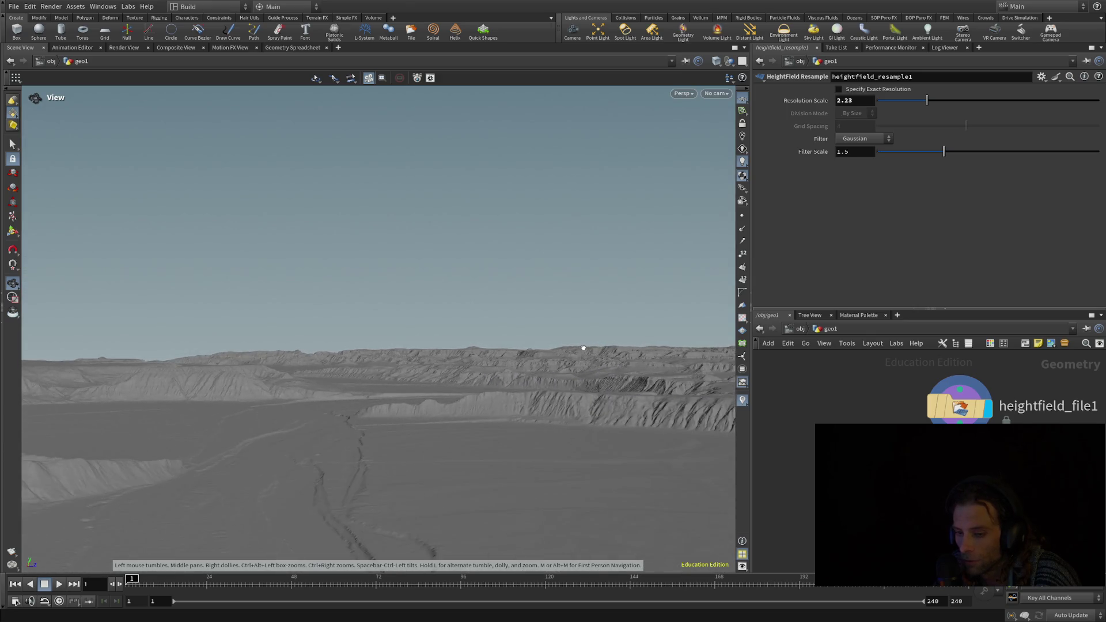
scroll(585, 346, "up", 2)
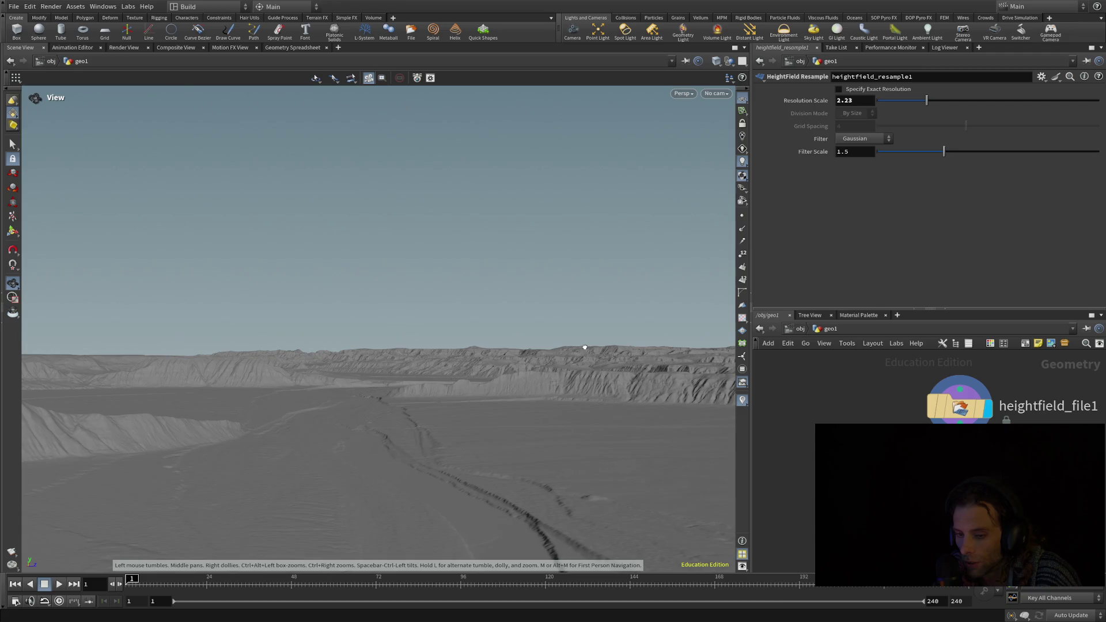
key("ctrl+z")
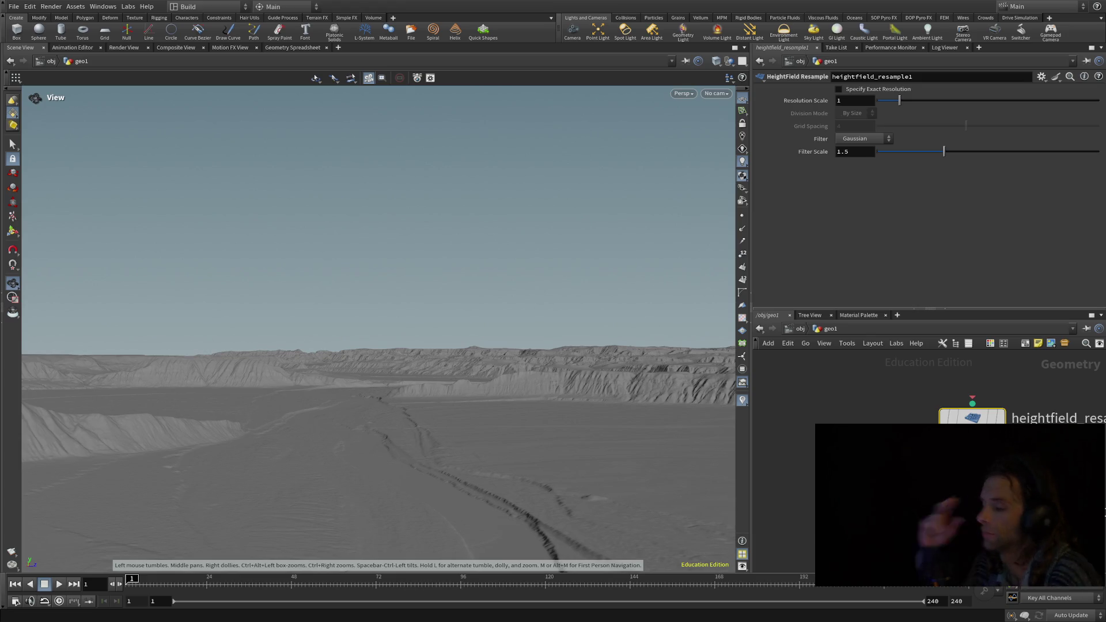
mouse_move(513, 346)
left_mouse_down()
mouse_move(513, 461)
mouse_move(536, 396)
mouse_move(414, 446)
left_mouse_up()
mouse_move(260, 435)
left_mouse_down()
mouse_move(513, 384)
mouse_move(81, 420)
mouse_move(64, 391)
left_mouse_up()
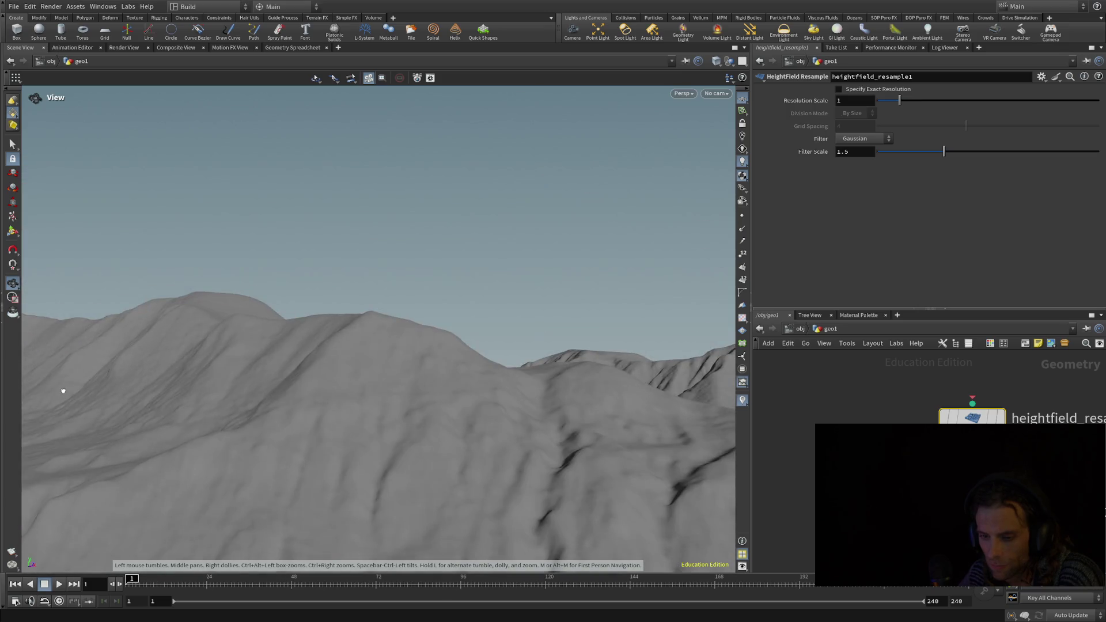
mouse_move(73, 442)
left_mouse_down()
mouse_move(91, 506)
mouse_move(84, 521)
mouse_move(185, 448)
mouse_move(91, 458)
mouse_move(78, 427)
mouse_move(361, 390)
mouse_move(321, 361)
mouse_move(337, 324)
mouse_move(425, 375)
mouse_move(494, 380)
mouse_move(512, 443)
mouse_move(466, 447)
mouse_move(408, 396)
left_mouse_up()
scroll(401, 396, "down", 5)
scroll(401, 396, "down", 5)
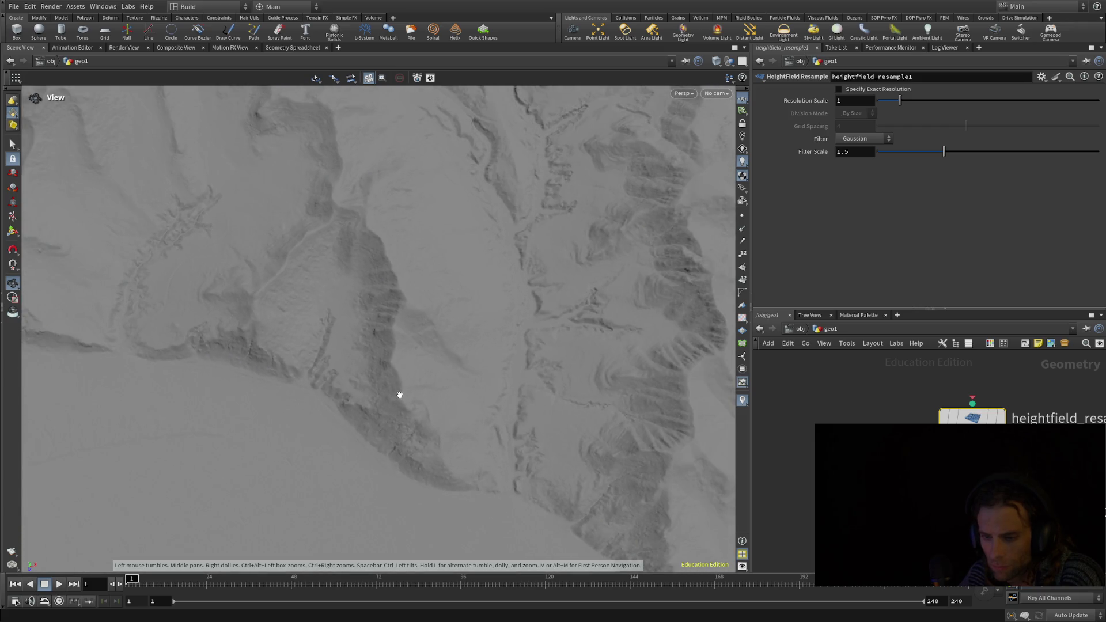
scroll(370, 419, "down", 5)
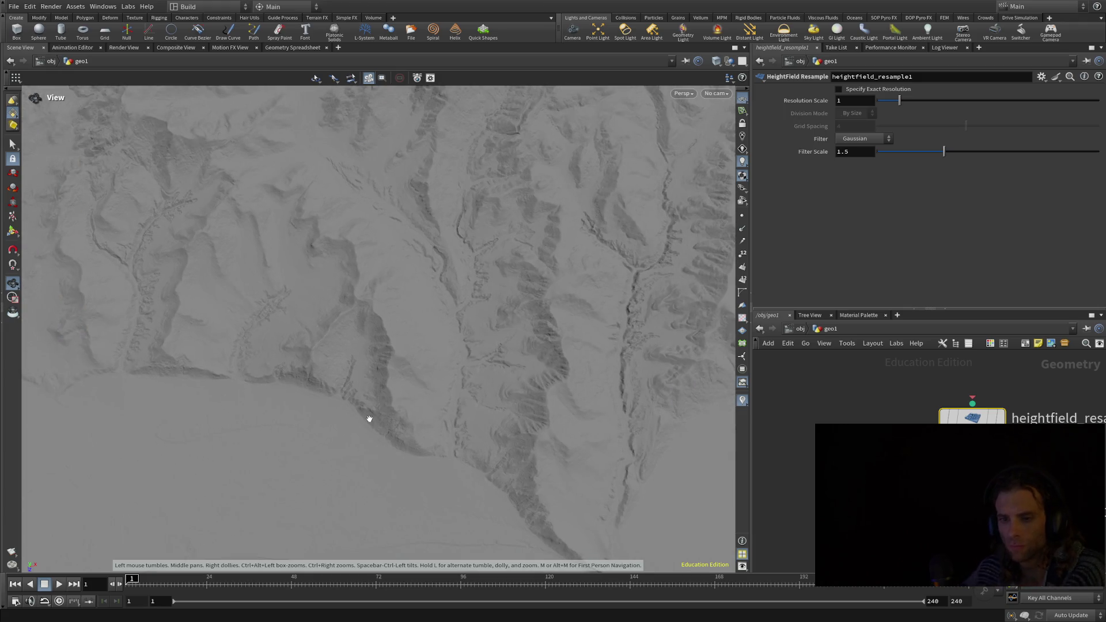
scroll(371, 425, "down", 5)
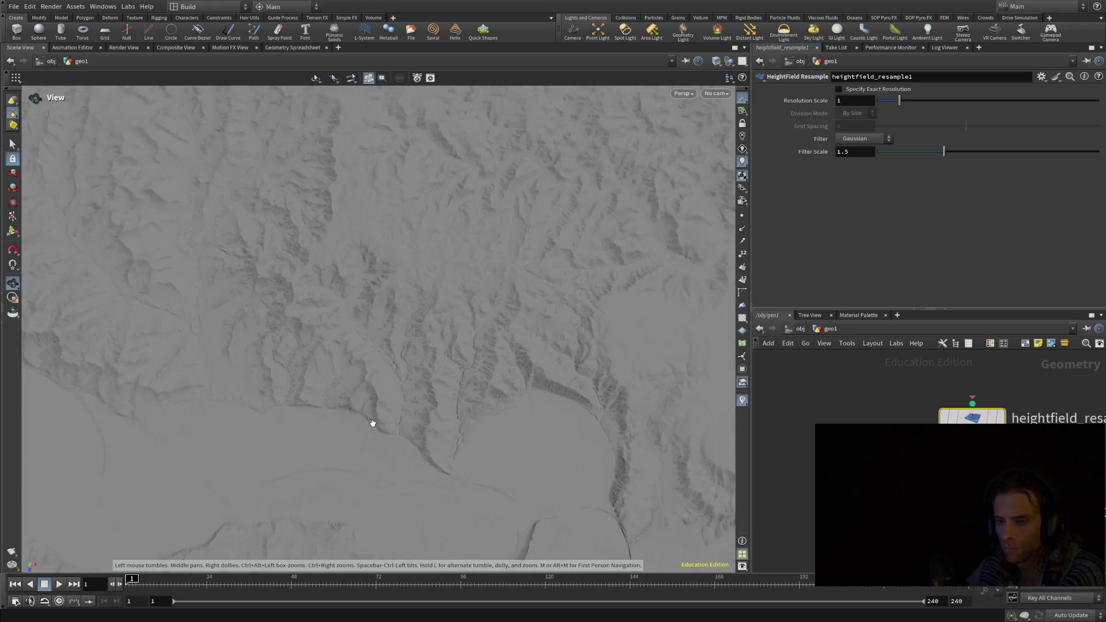
left_click_drag(426, 421, 733, 369)
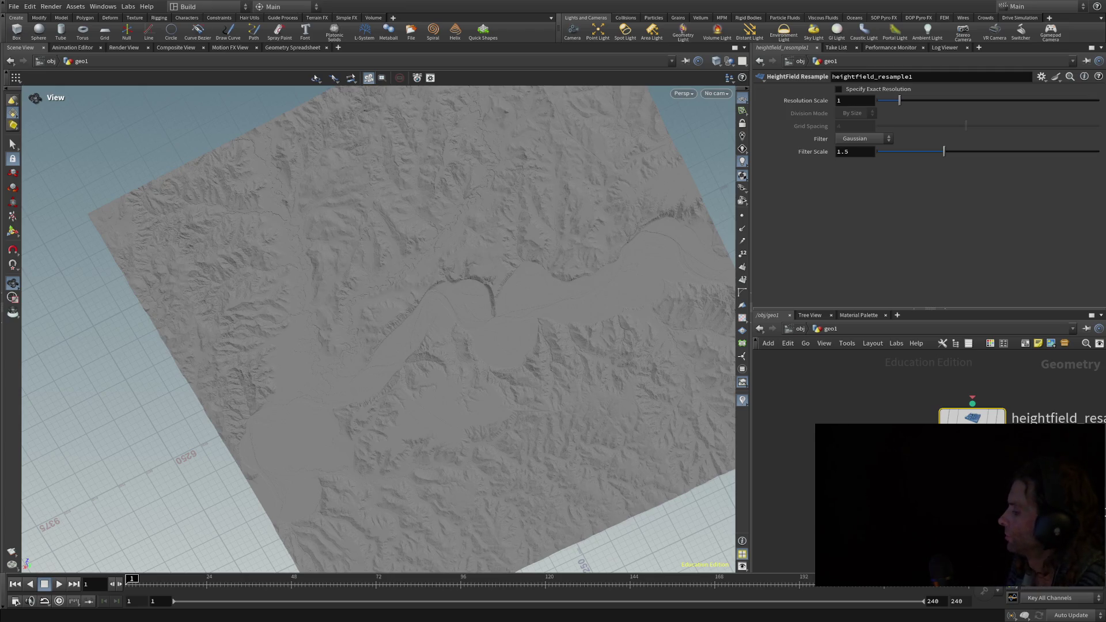
mouse_move(595, 435)
left_mouse_down()
mouse_move(365, 262)
mouse_move(367, 272)
left_mouse_up()
scroll(367, 271, "up", 10)
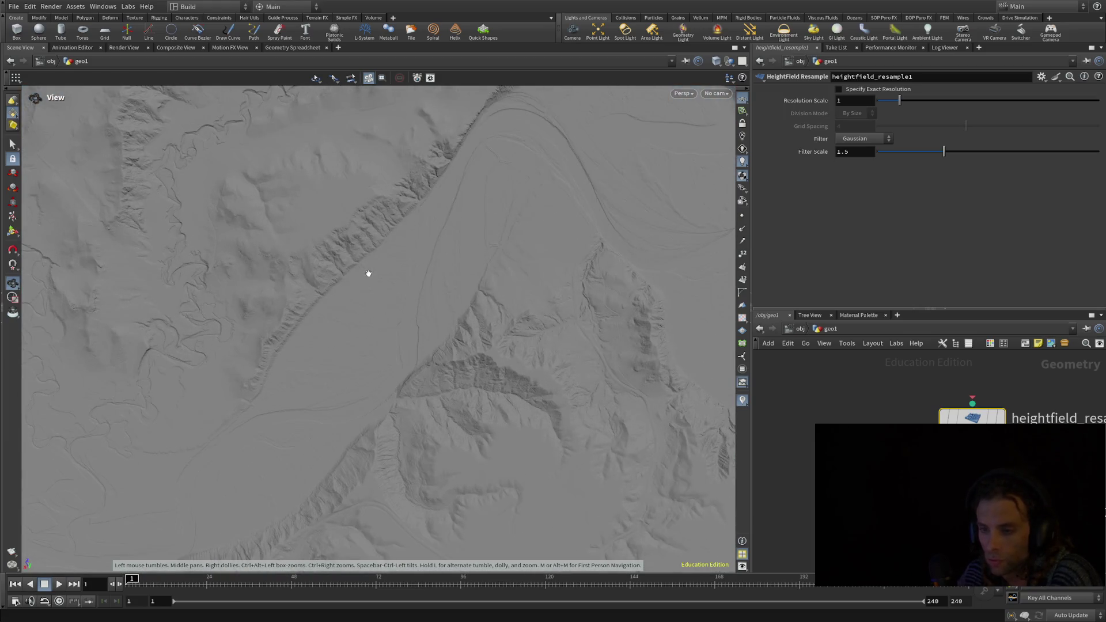
mouse_move(358, 213)
left_mouse_down()
mouse_move(353, 222)
mouse_move(406, 52)
mouse_move(317, 205)
mouse_move(440, 165)
mouse_move(388, 173)
mouse_move(299, 313)
mouse_move(343, 360)
mouse_move(334, 420)
mouse_move(324, 395)
mouse_move(371, 271)
mouse_move(383, 140)
mouse_move(423, 109)
mouse_move(270, 300)
mouse_move(200, 304)
mouse_move(213, 277)
mouse_move(180, 267)
left_mouse_up()
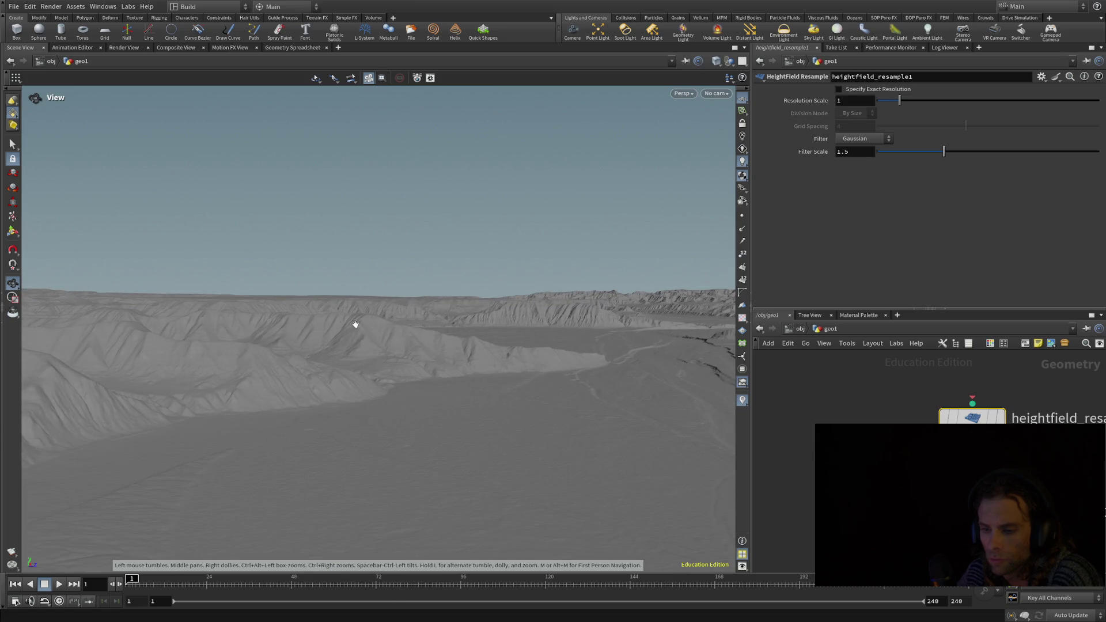
left_click_drag(577, 337, 559, 327)
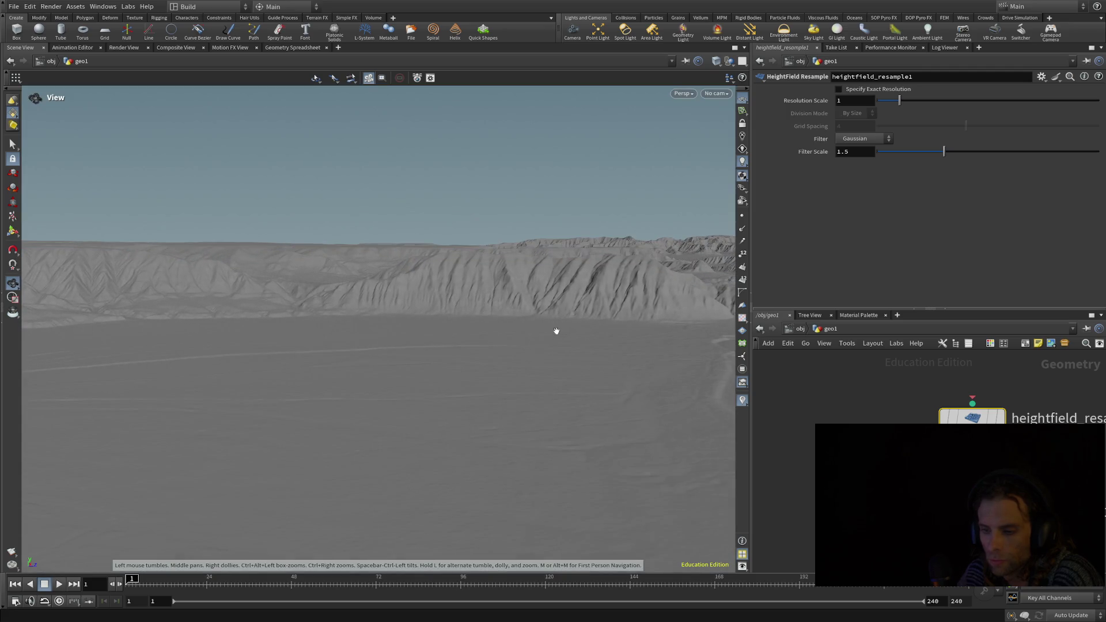
middle_click_drag(499, 267, 476, 286)
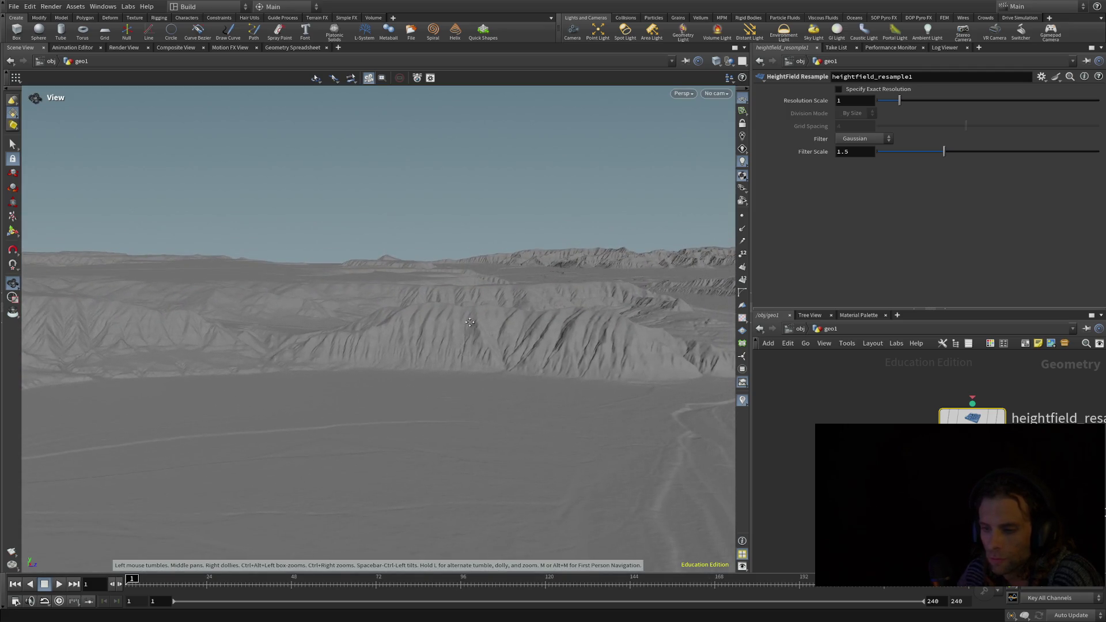
scroll(422, 271, "up", 5)
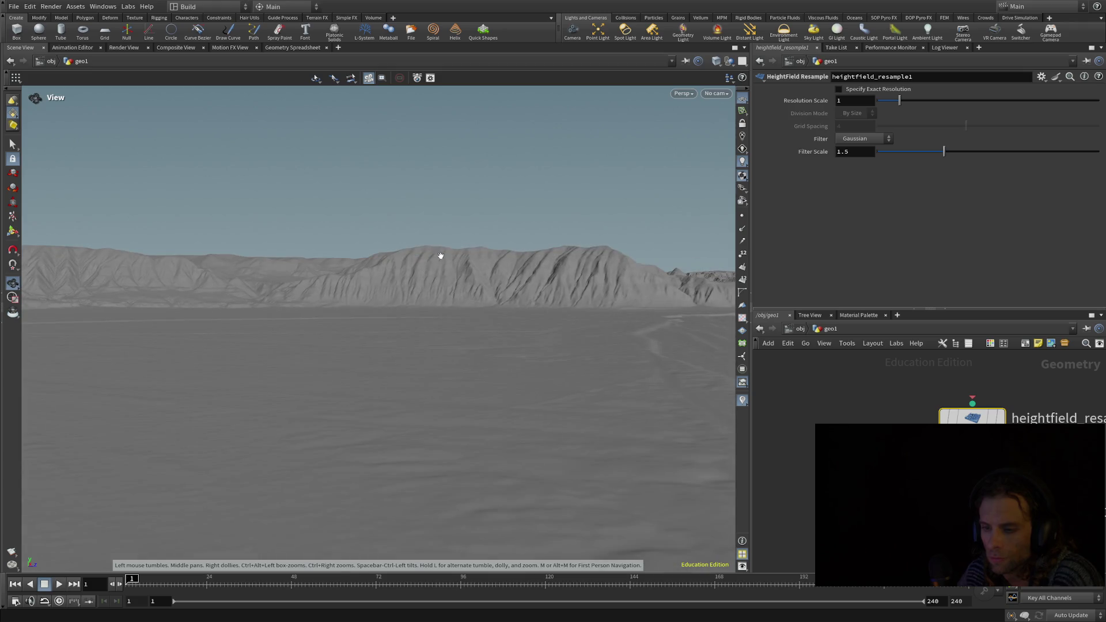
middle_click_drag(440, 255, 449, 264)
middle_click_drag(448, 310, 445, 340)
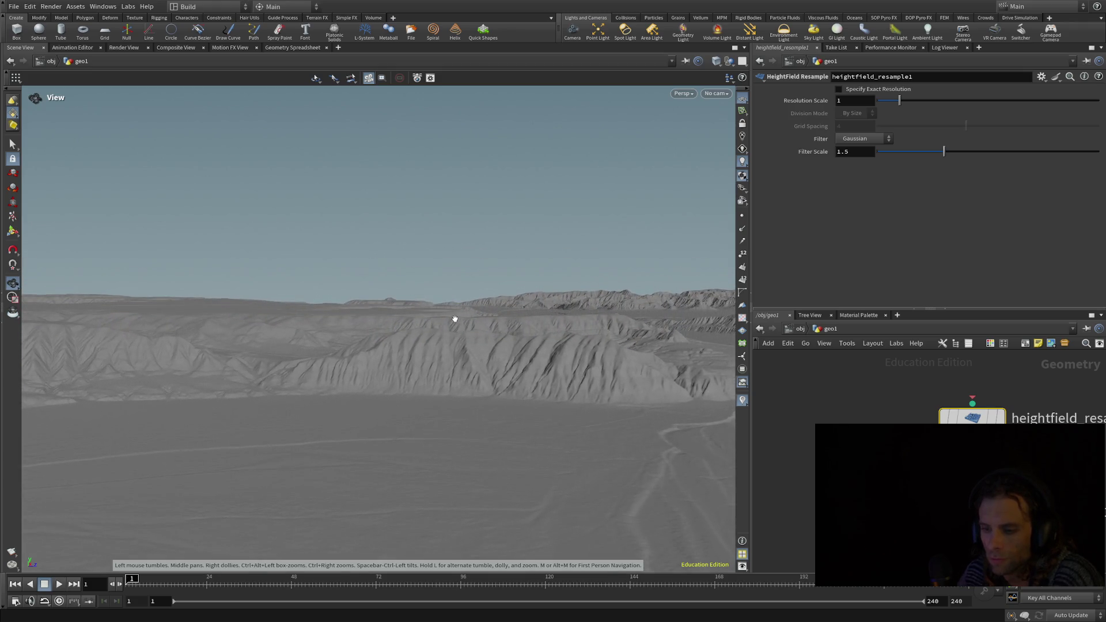
left_click_drag(455, 319, 457, 328)
middle_click_drag(524, 326, 282, 283)
mouse_move(282, 283)
right_mouse_down()
mouse_move(475, 351)
mouse_move(451, 326)
mouse_move(304, 353)
mouse_move(316, 323)
mouse_move(558, 403)
right_mouse_up()
scroll(556, 403, "down", 4)
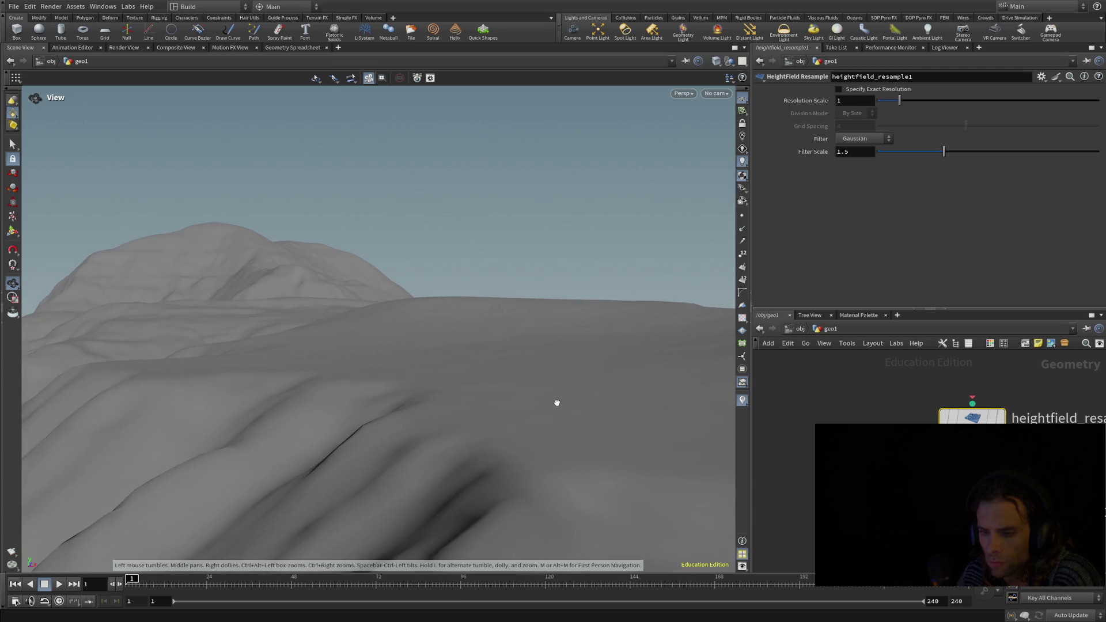
scroll(637, 476, "down", 3)
mouse_move(635, 474)
right_mouse_down()
mouse_move(709, 478)
mouse_move(699, 502)
mouse_move(724, 501)
mouse_move(434, 478)
mouse_move(457, 504)
mouse_move(455, 494)
mouse_move(437, 512)
mouse_move(339, 447)
mouse_move(210, 461)
mouse_move(69, 444)
right_mouse_up()
key("s")
key("Escape")
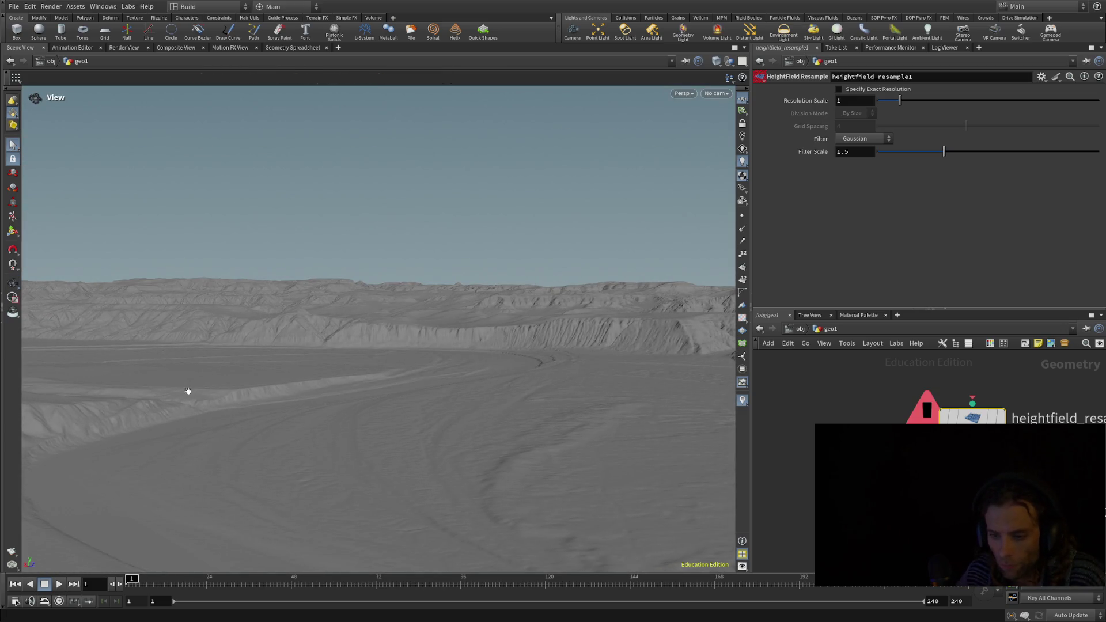
mouse_move(334, 370)
left_mouse_down()
mouse_move(301, 353)
mouse_move(211, 392)
mouse_move(209, 378)
mouse_move(163, 369)
mouse_move(89, 381)
mouse_move(276, 355)
mouse_move(195, 448)
mouse_move(324, 418)
mouse_move(279, 506)
left_mouse_up()
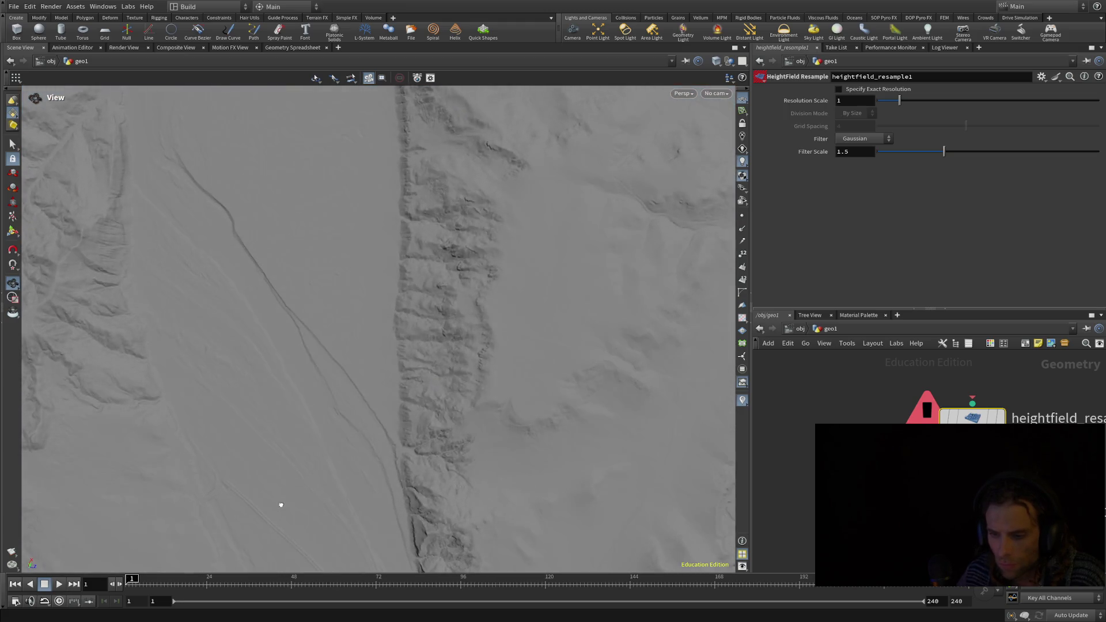
mouse_move(321, 299)
left_mouse_down()
mouse_move(308, 422)
mouse_move(502, 319)
mouse_move(561, 153)
mouse_move(595, 160)
left_mouse_up()
mouse_move(319, 296)
left_mouse_down()
mouse_move(352, 282)
mouse_move(313, 346)
mouse_move(606, 243)
left_mouse_up()
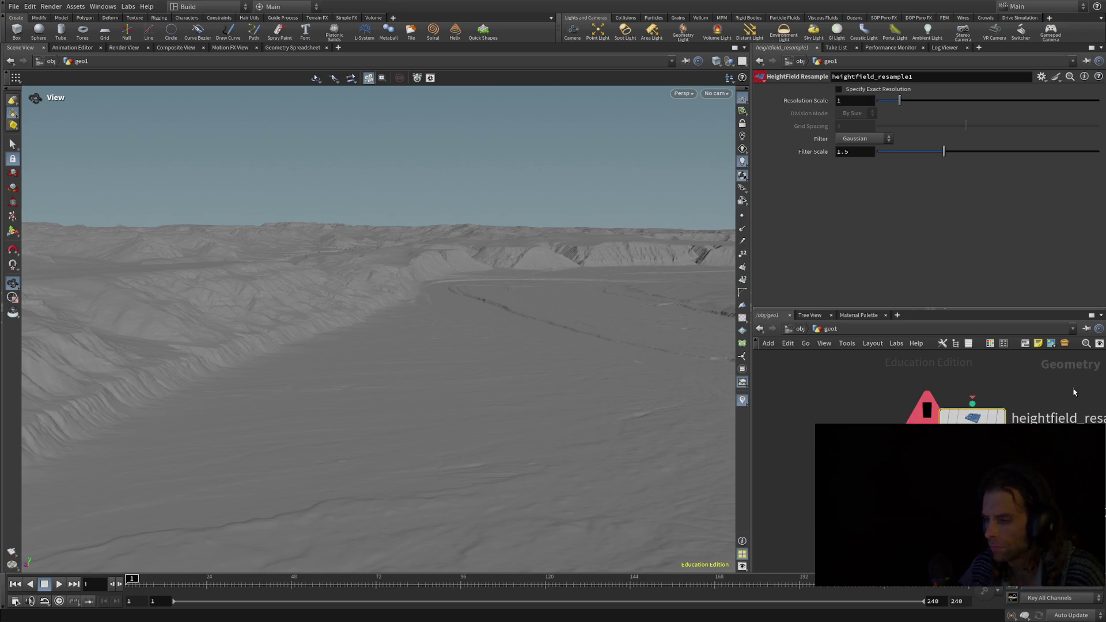
key("Up")
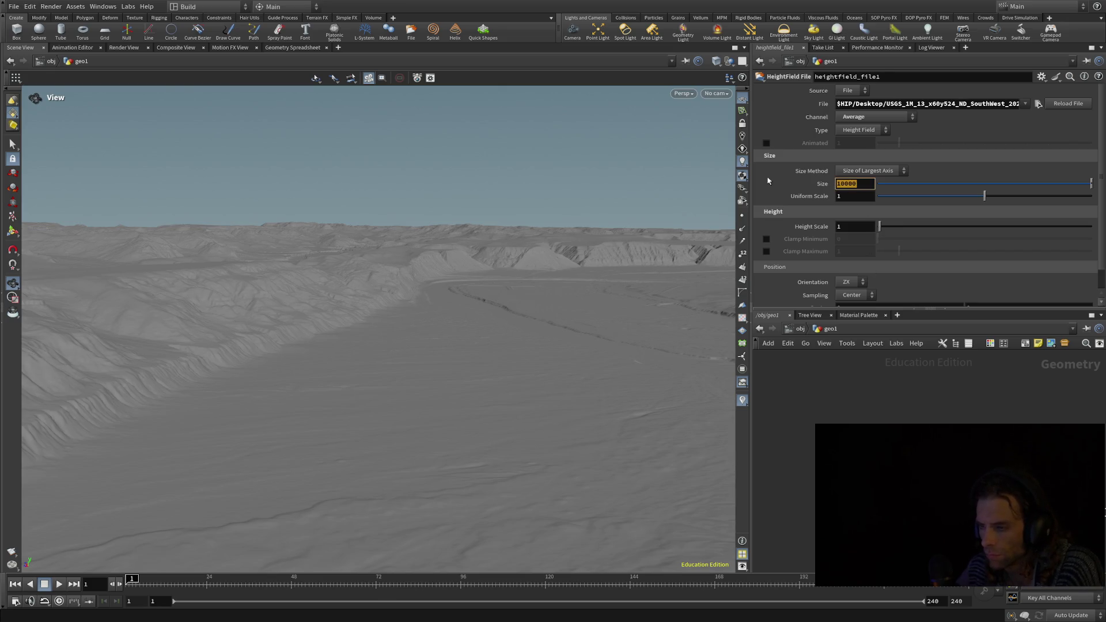
- Set the heightfield Size to 7000 and orbit down near the valley floor
type("70")
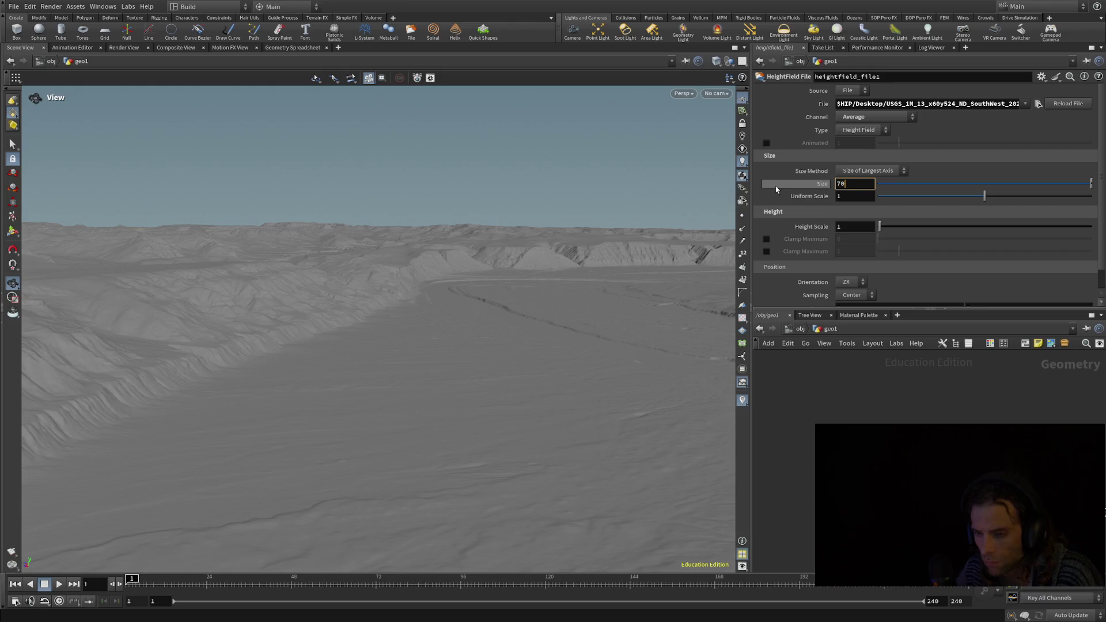
type("00")
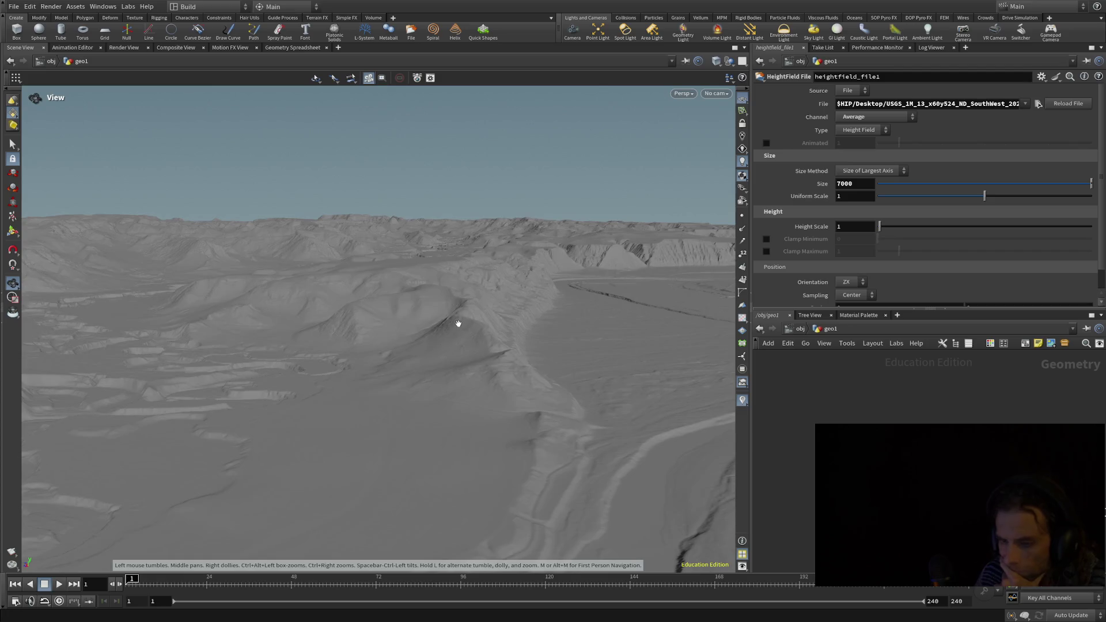
mouse_move(454, 331)
left_mouse_down()
mouse_move(354, 321)
mouse_move(185, 343)
mouse_move(353, 297)
mouse_move(392, 332)
mouse_move(521, 344)
mouse_move(590, 285)
mouse_move(521, 331)
mouse_move(400, 329)
mouse_move(423, 317)
mouse_move(548, 321)
mouse_move(556, 278)
left_mouse_up()
mouse_move(574, 272)
left_mouse_down()
mouse_move(638, 276)
mouse_move(650, 266)
mouse_move(491, 287)
mouse_move(543, 260)
mouse_move(393, 358)
mouse_move(212, 340)
mouse_move(180, 360)
mouse_move(1, 294)
mouse_move(182, 274)
mouse_move(194, 243)
mouse_move(434, 240)
mouse_move(427, 185)
mouse_move(443, 161)
mouse_move(427, 302)
mouse_move(240, 265)
mouse_move(344, 259)
mouse_move(122, 271)
mouse_move(167, 270)
mouse_move(264, 356)
mouse_move(262, 316)
mouse_move(254, 348)
mouse_move(303, 361)
mouse_move(321, 354)
mouse_move(215, 292)
mouse_move(267, 287)
mouse_move(282, 267)
mouse_move(14, 328)
mouse_move(65, 378)
mouse_move(213, 296)
mouse_move(353, 289)
mouse_move(304, 324)
mouse_move(259, 293)
mouse_move(265, 275)
left_mouse_up()
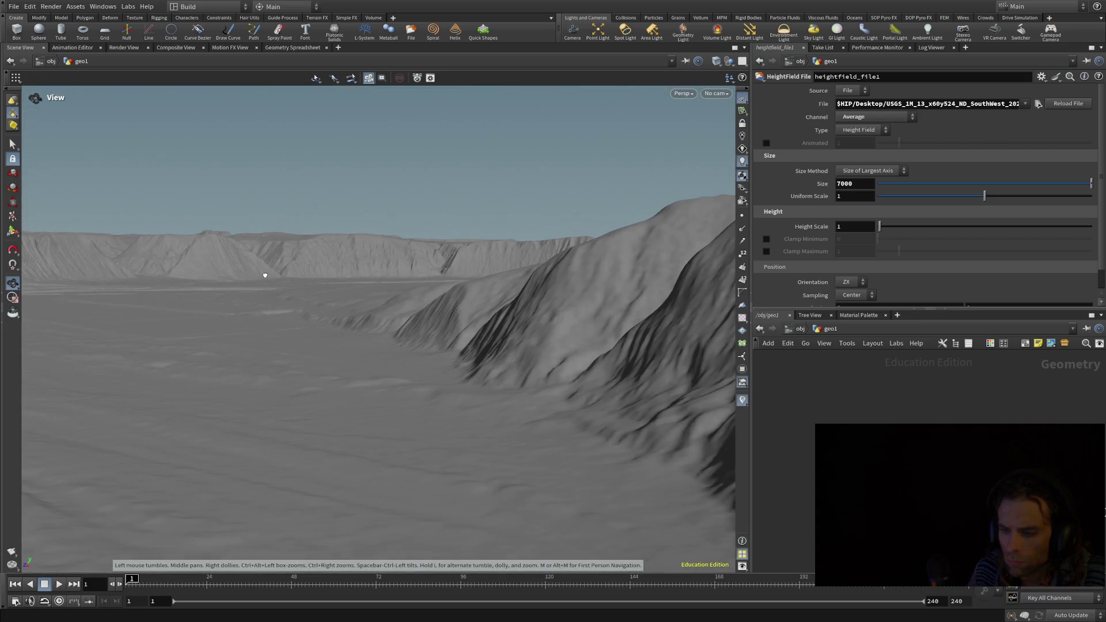
double_click(846, 183)
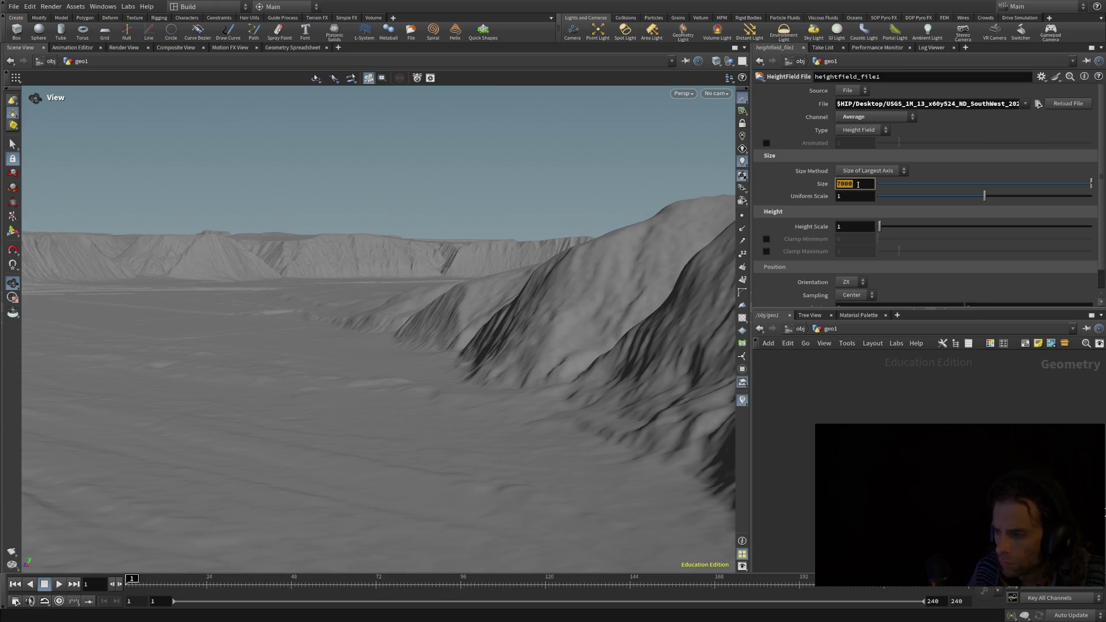
- Resize the heightfield to 5000 and tumble the terrain to a new orientation
type("50")
key("Return")
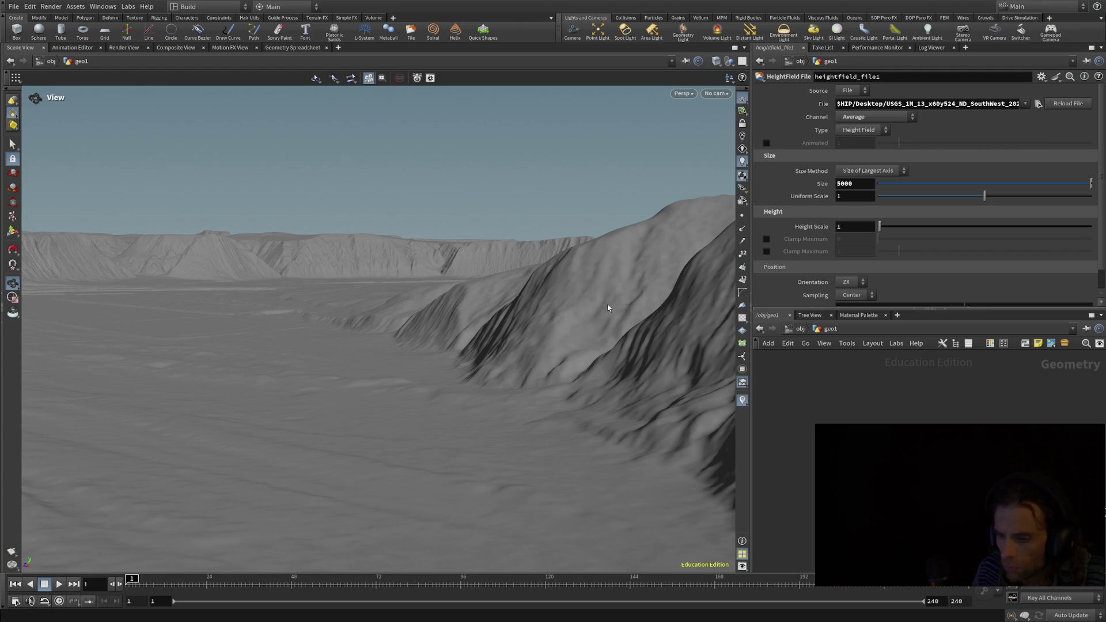
scroll(599, 308, "up", 3)
scroll(520, 366, "up", 5)
mouse_move(519, 366)
left_mouse_down()
mouse_move(565, 365)
mouse_move(654, 329)
mouse_move(623, 373)
mouse_move(551, 380)
mouse_move(496, 403)
mouse_move(460, 444)
mouse_move(402, 166)
left_mouse_up()
- Zoom, pan and tilt over the smaller terrain's ridges and valley channels
scroll(402, 165, "up", 6)
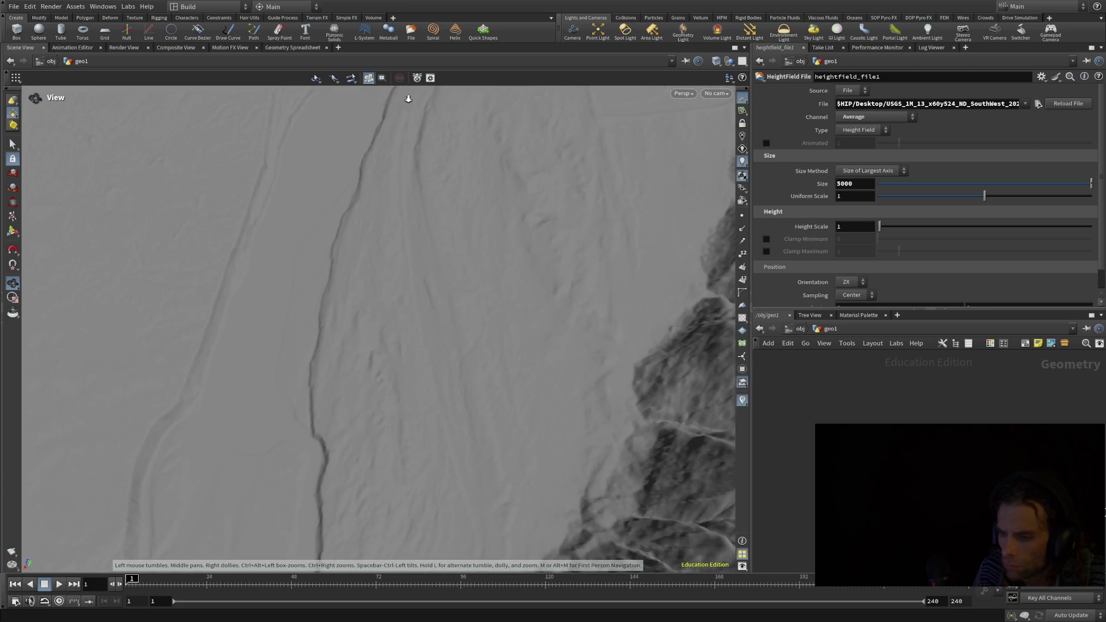
middle_click_drag(372, 254, 344, 408)
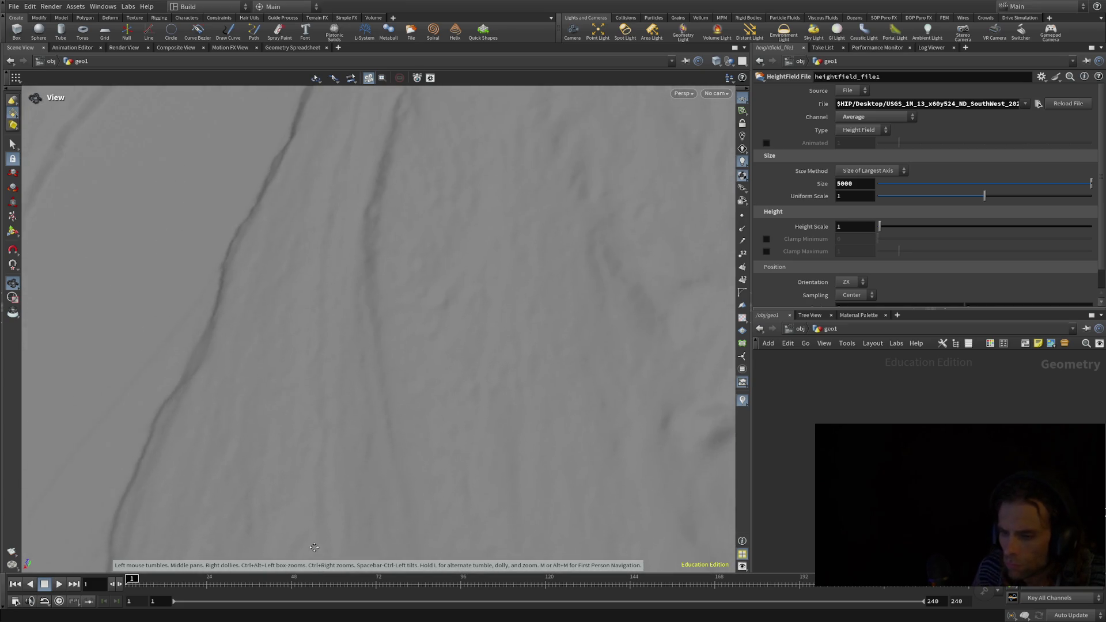
mouse_move(344, 407)
left_mouse_down()
mouse_move(333, 407)
mouse_move(371, 171)
mouse_move(390, 182)
left_mouse_up()
scroll(371, 172, "up", 5)
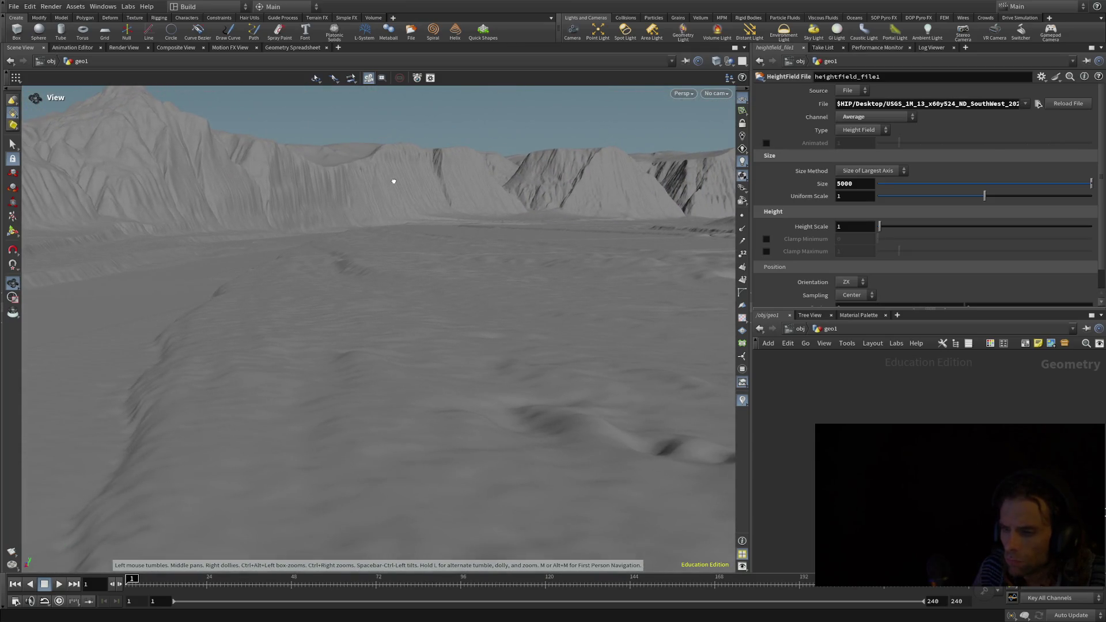
scroll(401, 183, "up", 5)
scroll(462, 227, "down", 10)
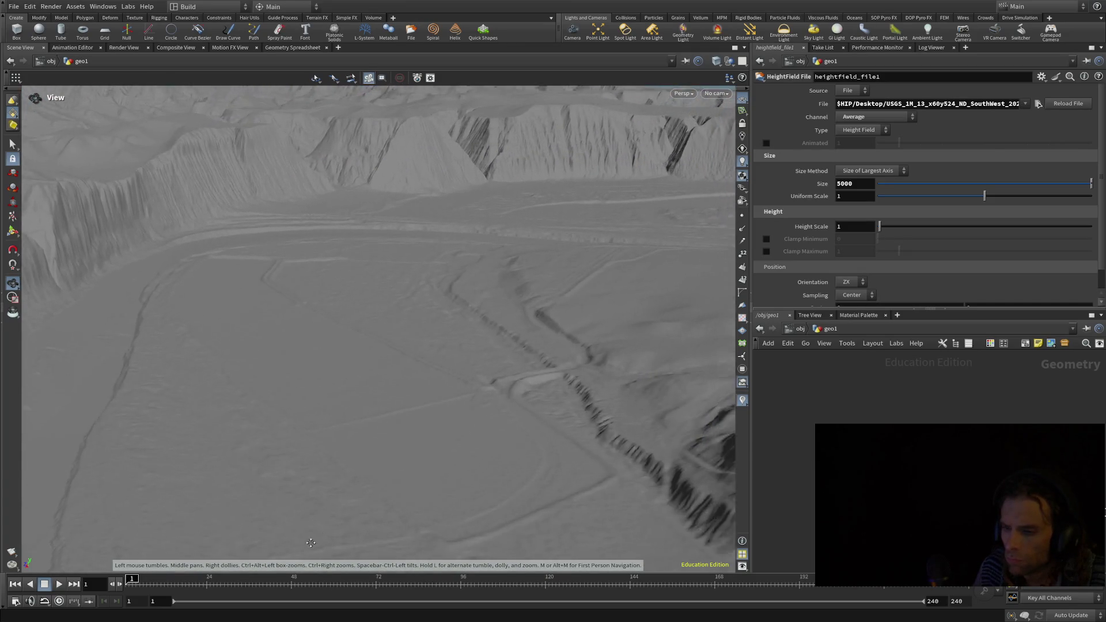
mouse_move(265, 431)
left_mouse_down()
mouse_move(353, 329)
mouse_move(609, 213)
left_mouse_up()
scroll(248, 301, "up", 5)
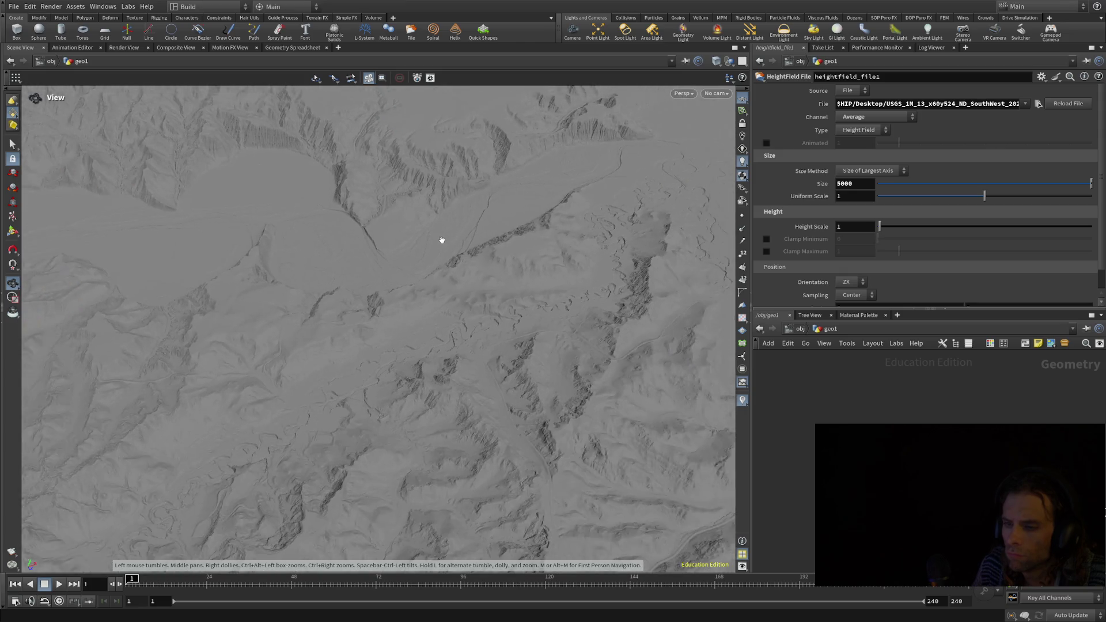
- Tumble and zoom from top-down to ground level, looking across the valley toward the ridge
scroll(251, 251, "up", 10)
mouse_move(249, 249)
left_mouse_down()
mouse_move(467, 267)
mouse_move(185, 259)
mouse_move(180, 289)
mouse_move(201, 302)
mouse_move(338, 140)
mouse_move(311, 171)
left_mouse_up()
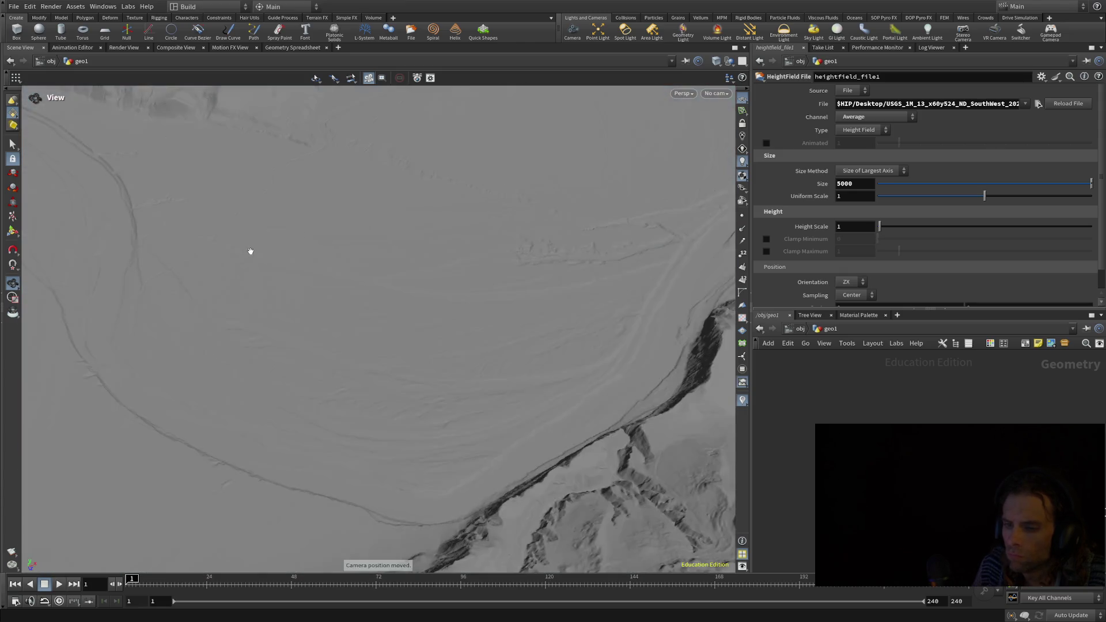
scroll(311, 171, "down", 5)
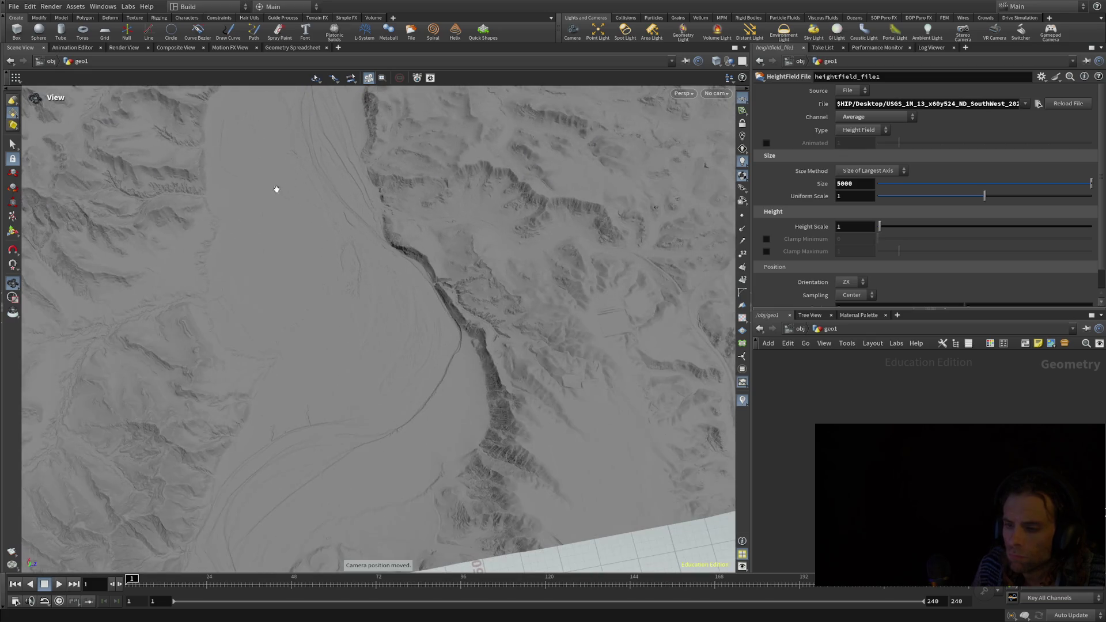
mouse_move(230, 251)
left_mouse_down()
mouse_move(185, 141)
mouse_move(129, 173)
mouse_move(73, 246)
left_mouse_up()
scroll(415, 202, "up", 8)
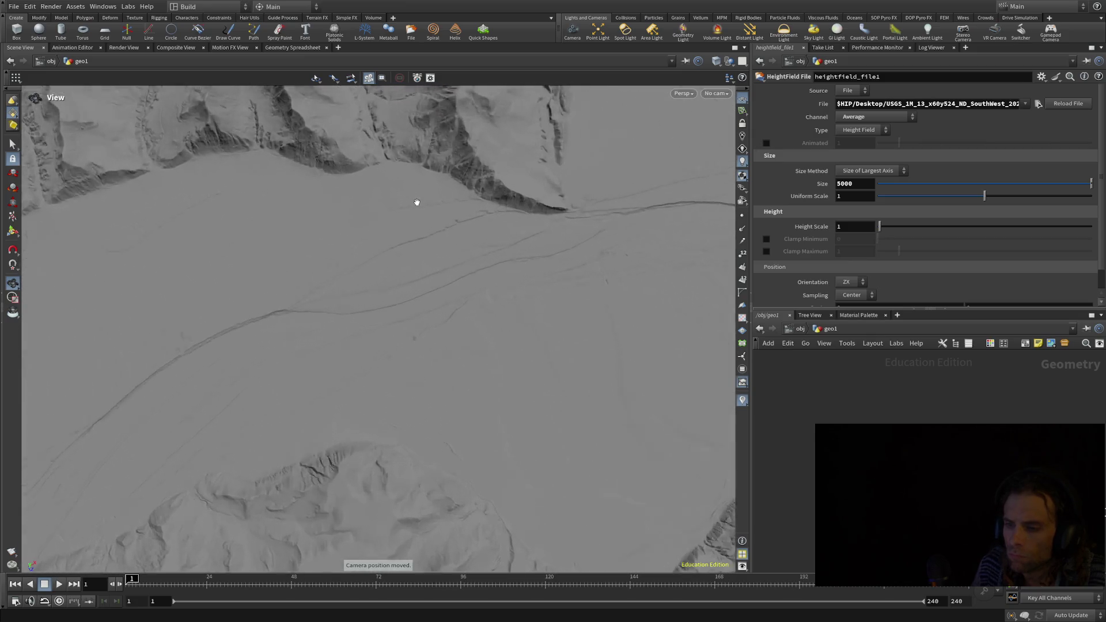
mouse_move(398, 230)
left_mouse_down()
mouse_move(465, 203)
mouse_move(525, 111)
left_mouse_up()
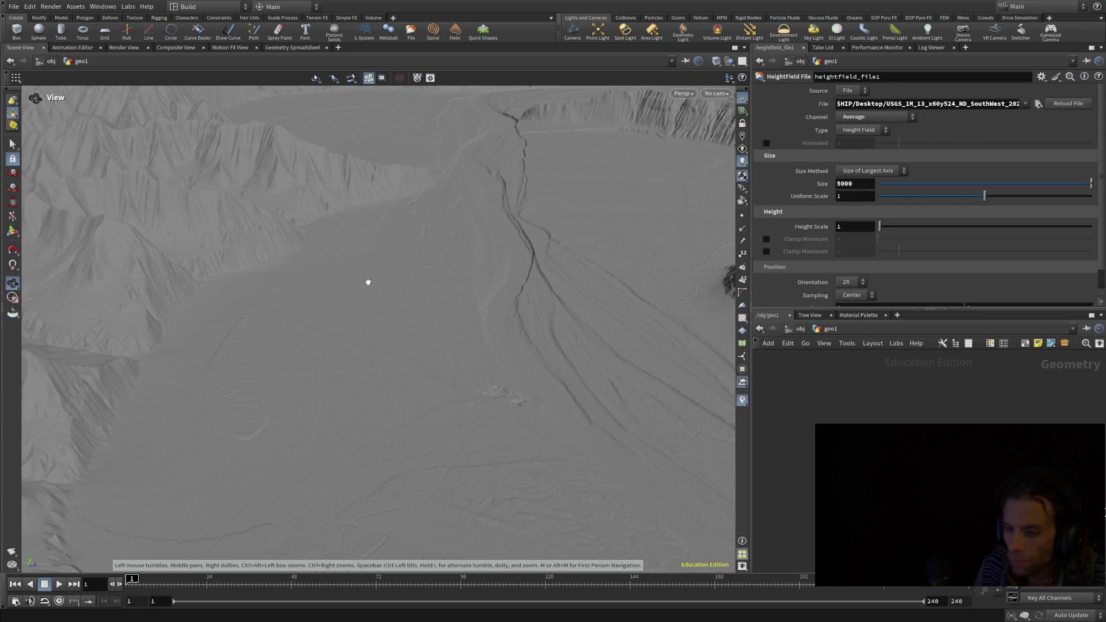
scroll(371, 282, "up", 6)
mouse_move(371, 282)
left_mouse_down()
mouse_move(355, 253)
mouse_move(314, 250)
left_mouse_up()
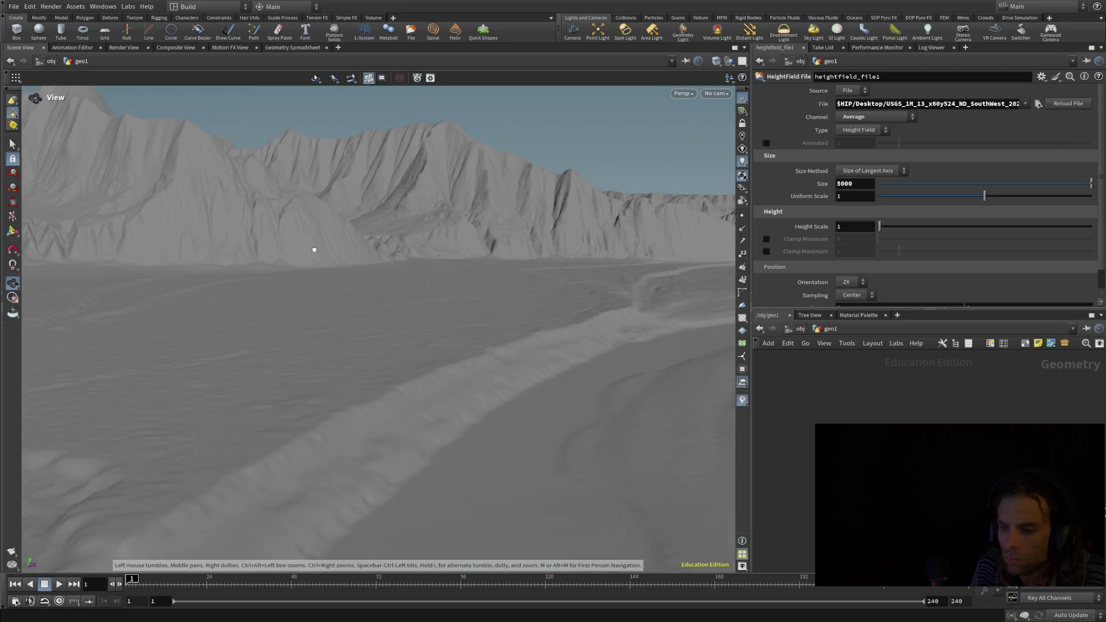
scroll(314, 250, "up", 5)
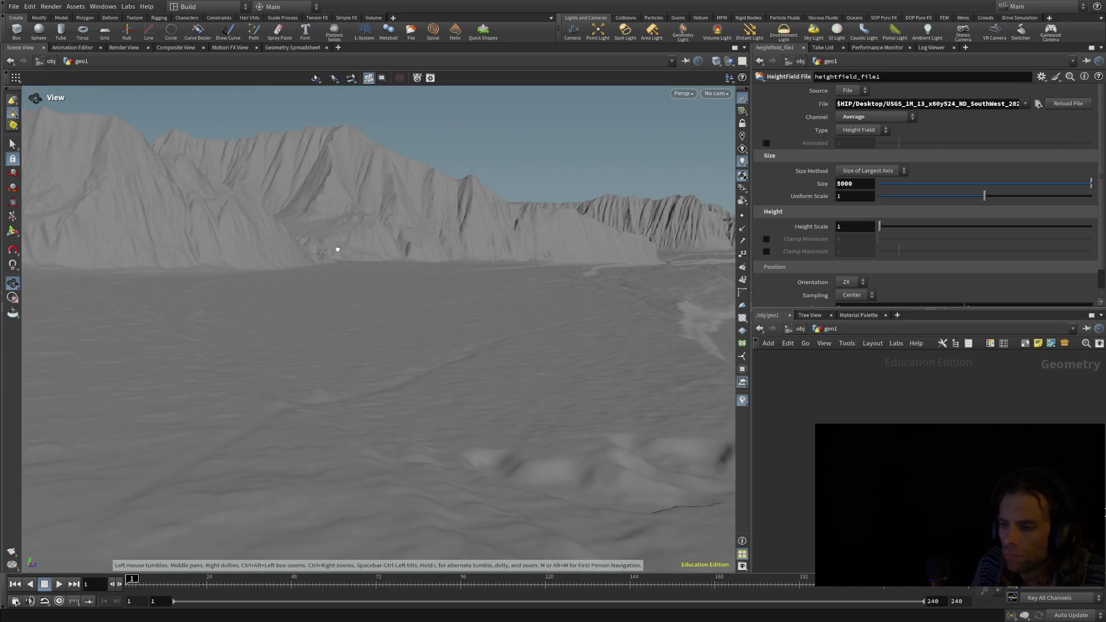
- Set the heightfield Size to 7500
type("7500\\")
key("Return")
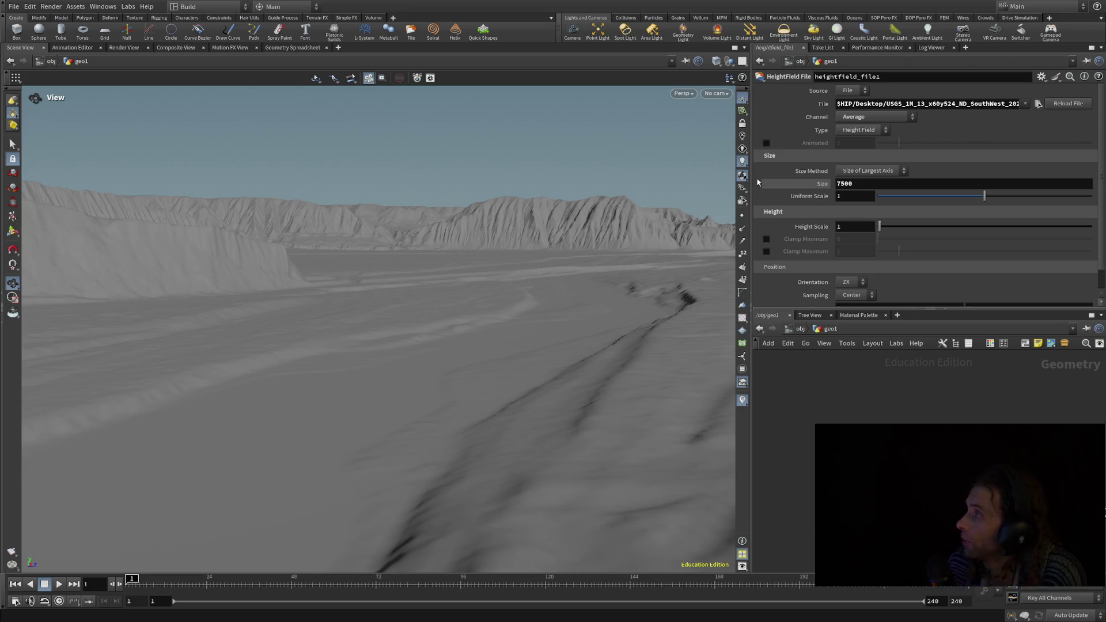
key("Return")
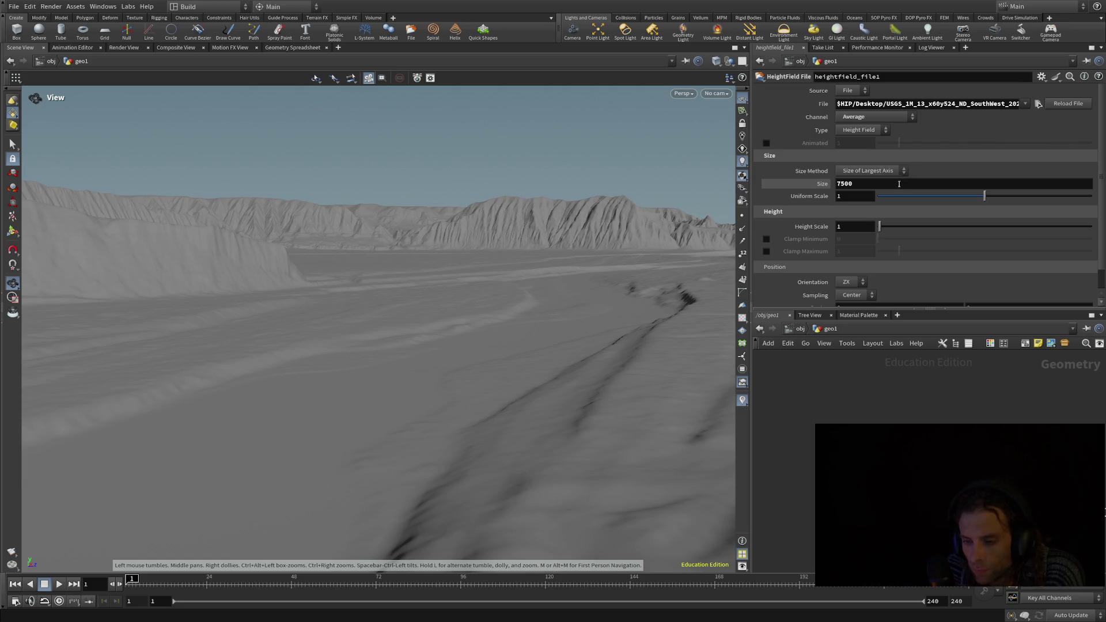
- Orbit toward the cliffs beyond the valley, then select the Size field again
mouse_move(606, 275)
left_mouse_down()
mouse_move(628, 257)
mouse_move(607, 257)
left_mouse_up()
mouse_move(331, 217)
left_mouse_down()
mouse_move(309, 279)
mouse_move(261, 323)
mouse_move(150, 340)
mouse_move(96, 334)
mouse_move(52, 368)
mouse_move(33, 348)
mouse_move(113, 309)
mouse_move(250, 323)
mouse_move(205, 471)
mouse_move(515, 256)
mouse_move(479, 269)
left_mouse_up()
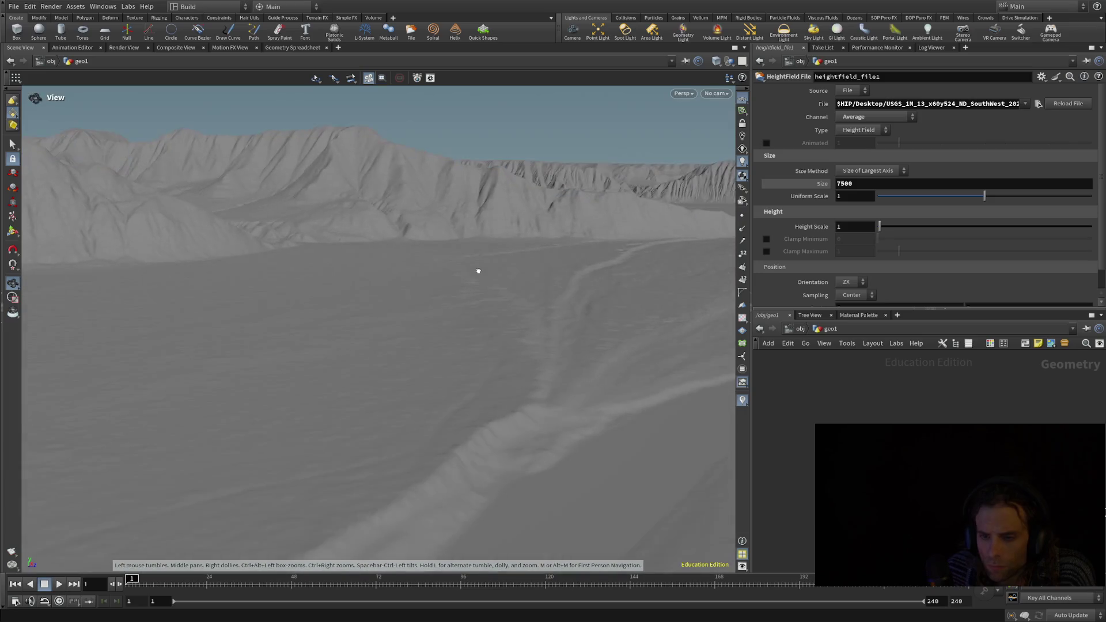
left_click_drag(317, 309, 319, 311)
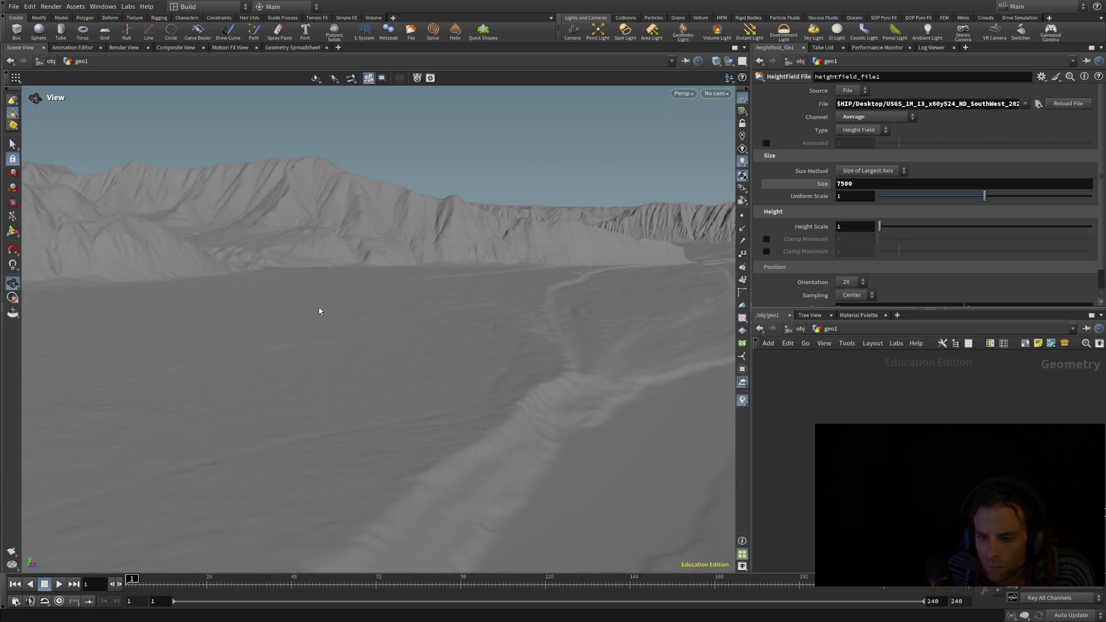
scroll(232, 289, "up", 3)
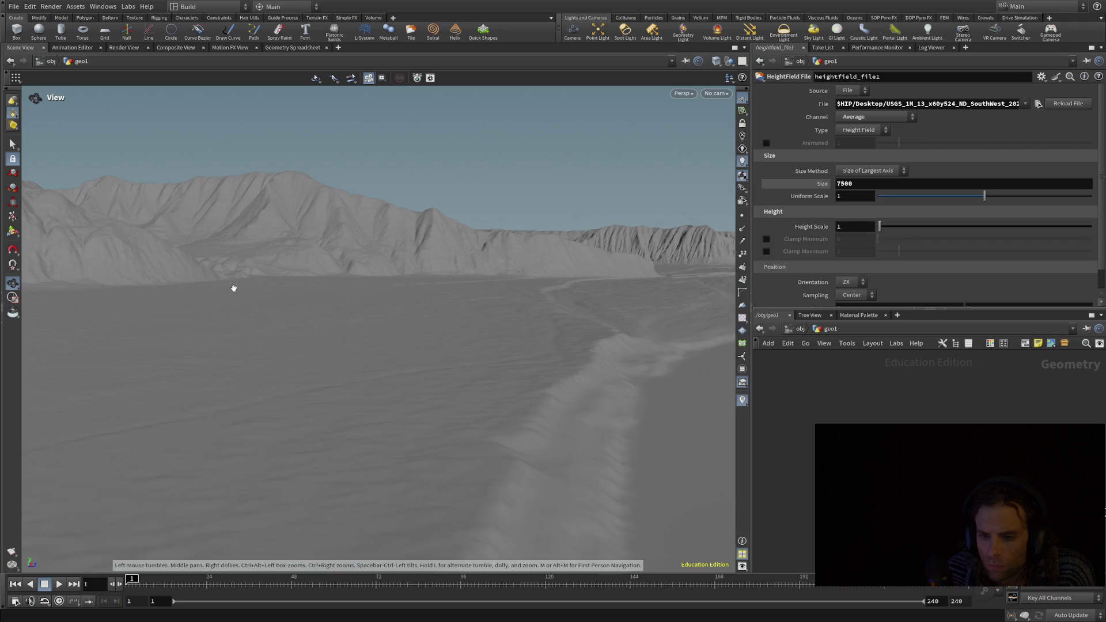
left_click(878, 185)
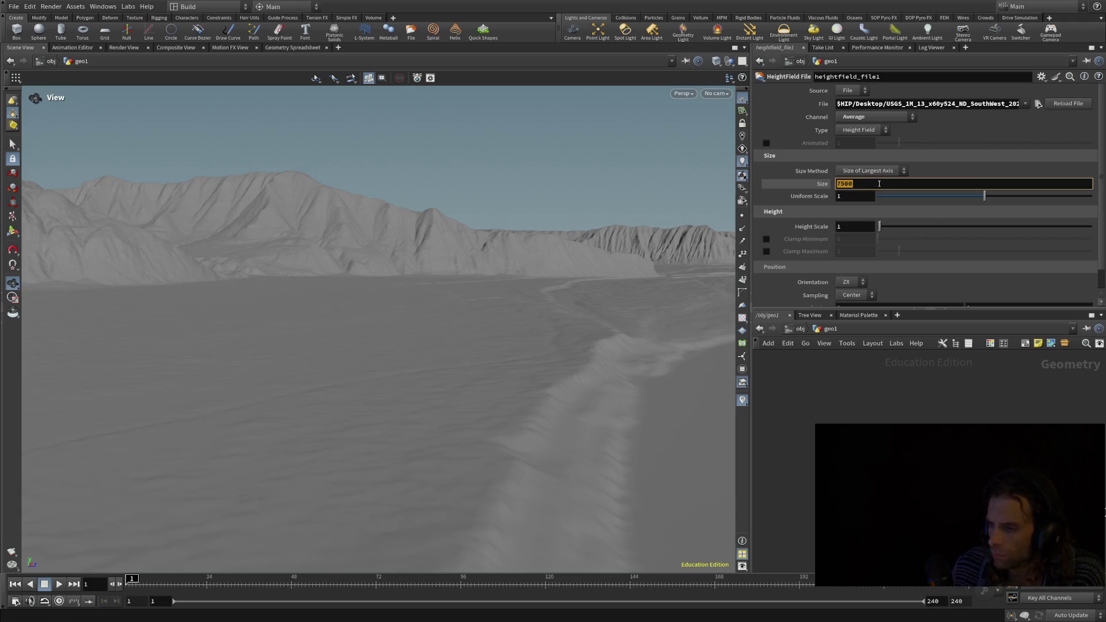
- Raise the heightfield Size to 8000
type("8000")
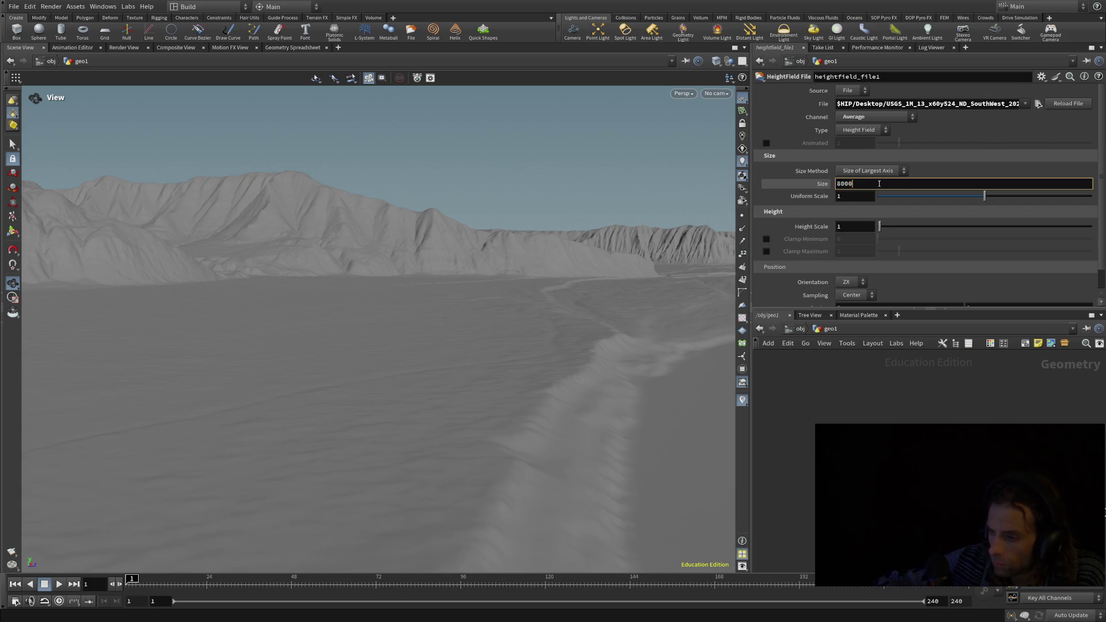
key("Return")
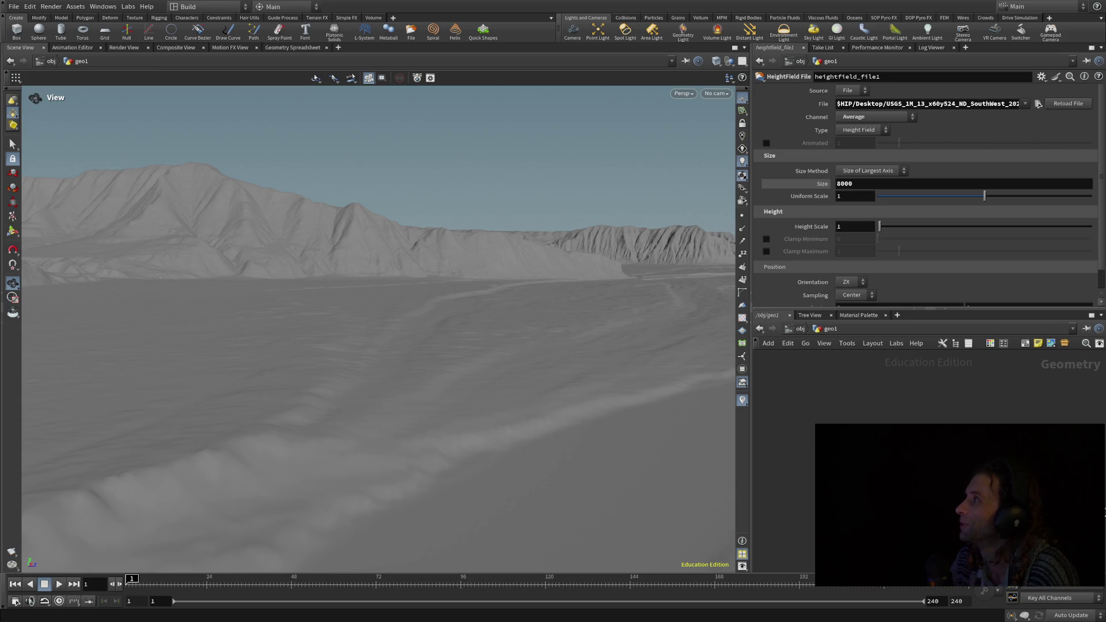
scroll(469, 408, "up", 5)
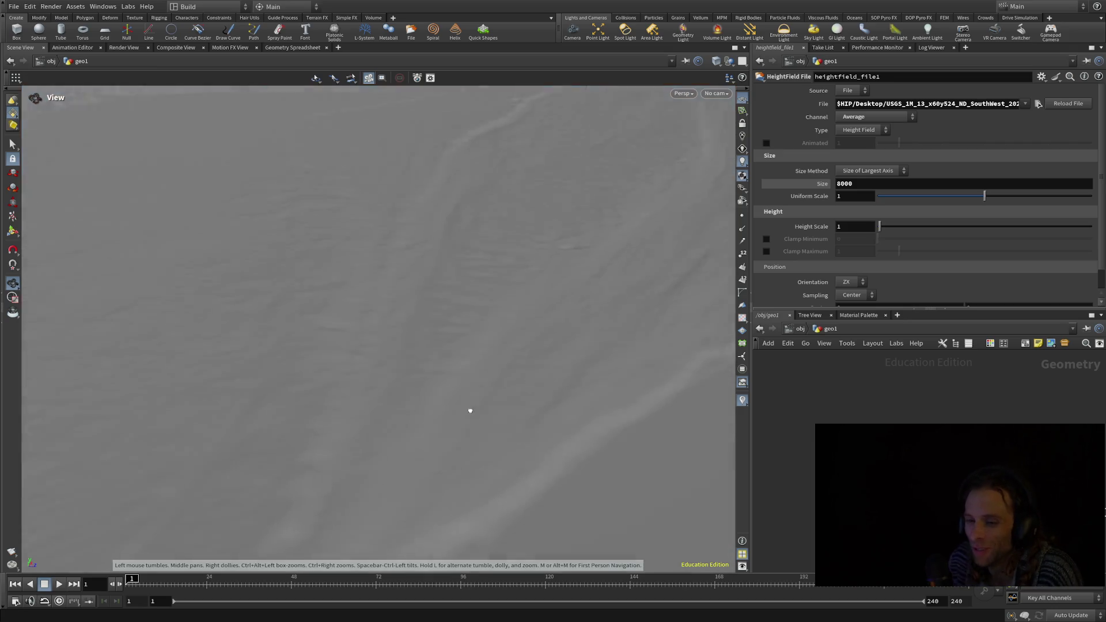
scroll(461, 372, "down", 5)
scroll(477, 375, "up", 10)
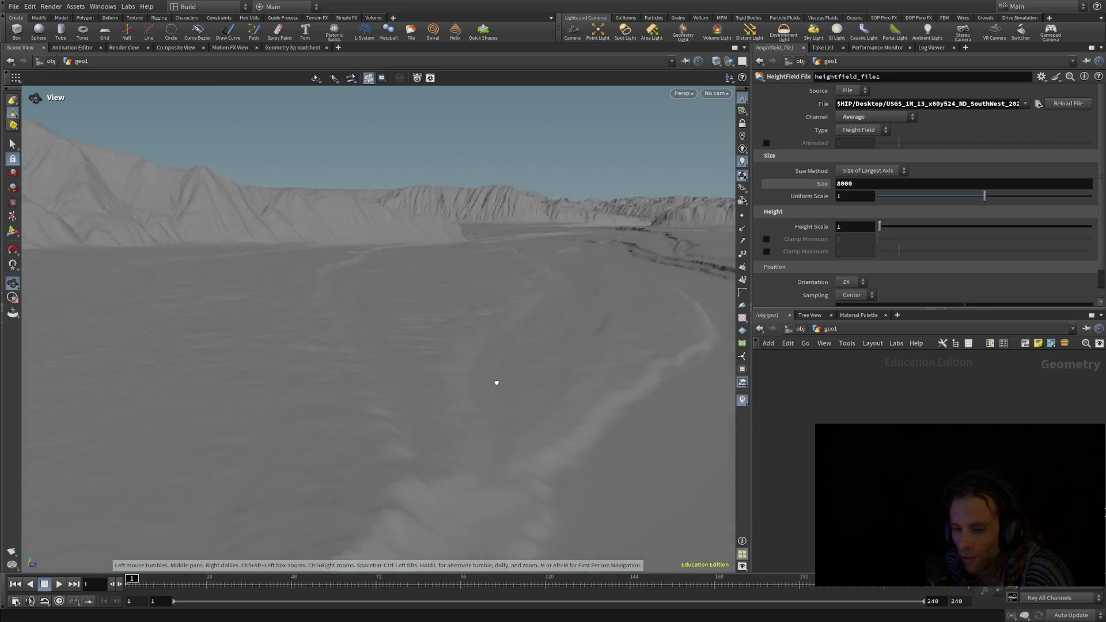
- Orbit and pan down toward the close foreground terrain
left_click_drag(433, 377, 450, 375)
mouse_move(297, 312)
middle_mouse_down()
mouse_move(400, 400)
mouse_move(307, 401)
middle_mouse_up()
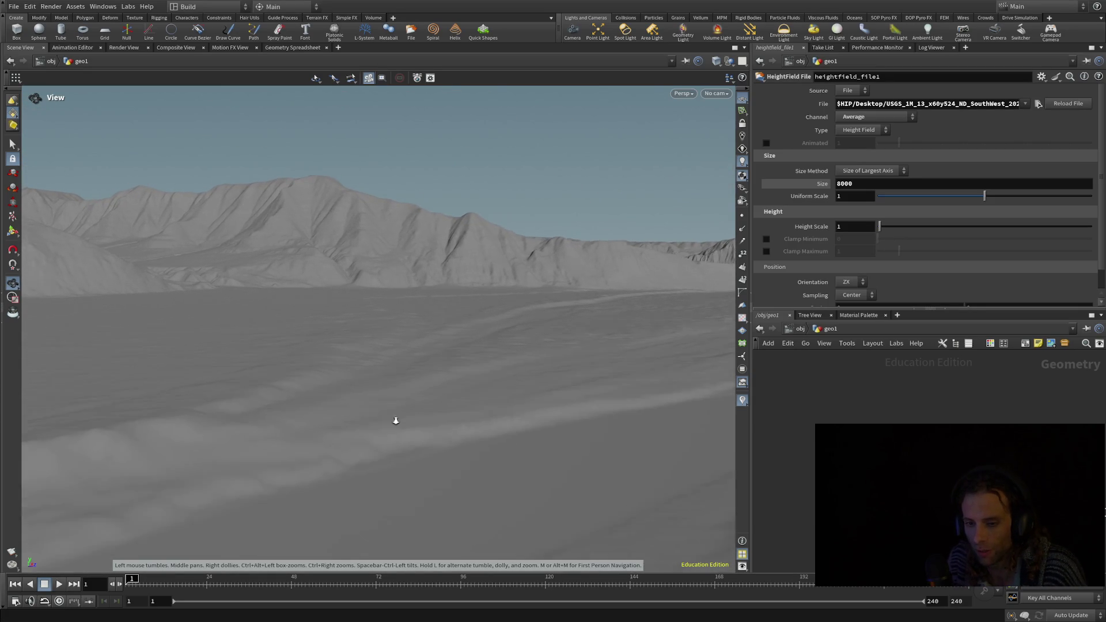
mouse_move(243, 380)
middle_mouse_down()
mouse_move(328, 378)
mouse_move(137, 414)
mouse_move(121, 400)
mouse_move(230, 331)
mouse_move(264, 486)
mouse_move(559, 459)
mouse_move(546, 447)
mouse_move(519, 524)
mouse_move(533, 459)
mouse_move(635, 438)
middle_mouse_up()
middle_click_drag(668, 505, 582, 553)
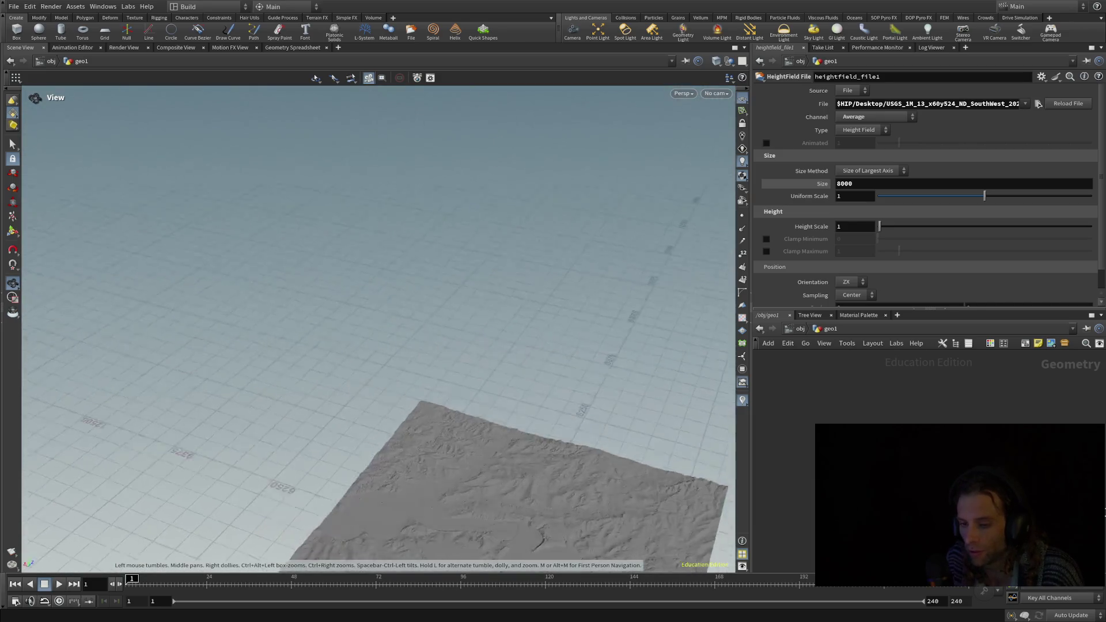
mouse_move(472, 462)
left_mouse_down()
mouse_move(612, 481)
mouse_move(707, 444)
left_mouse_up()
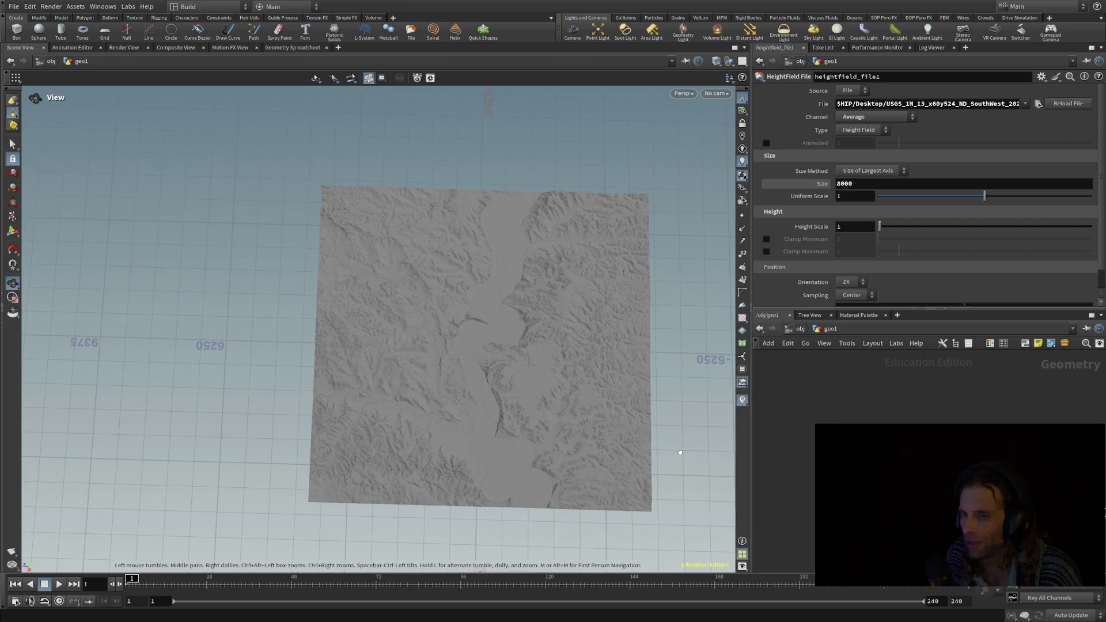
middle_click_drag(628, 423, 536, 387)
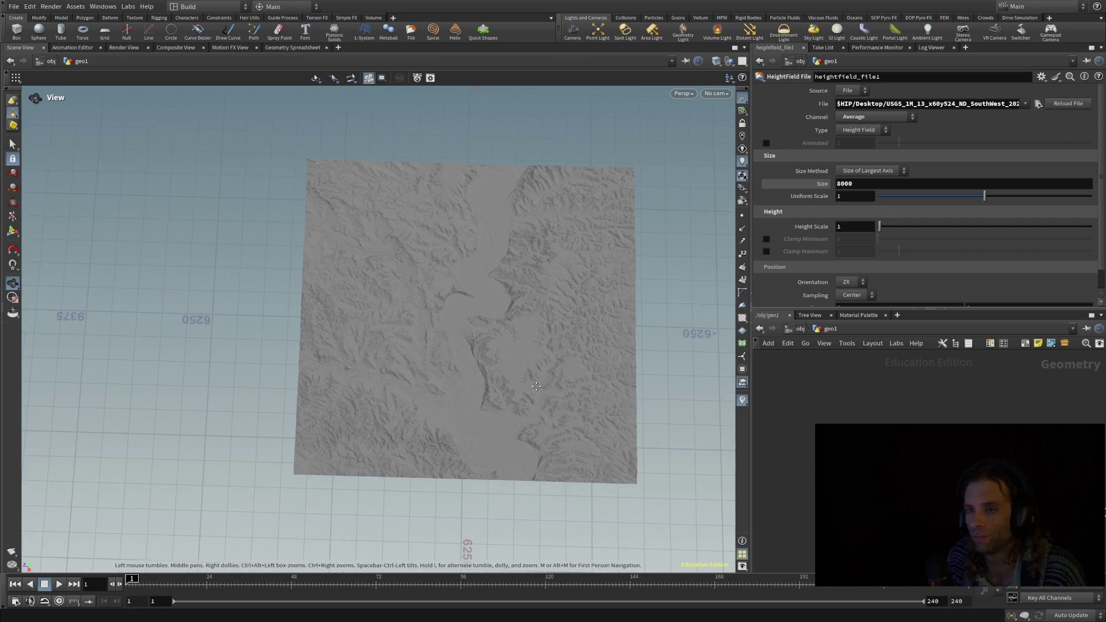
- Tilt to a low horizon and dolly in and out near ground level
scroll(530, 387, "up", 10)
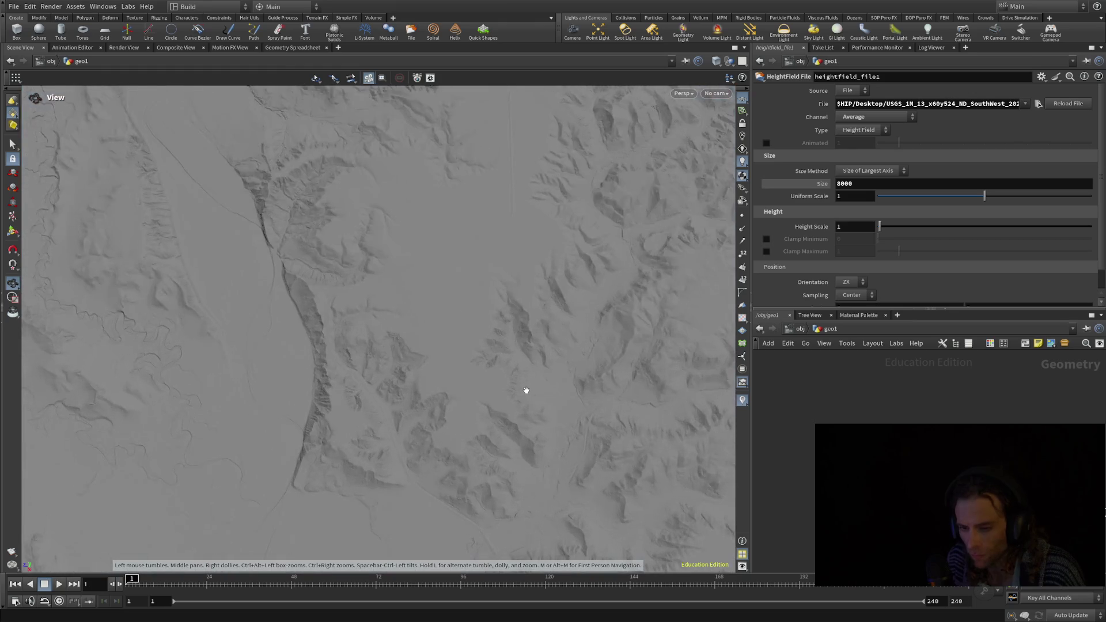
mouse_move(305, 412)
left_mouse_down()
mouse_move(321, 316)
mouse_move(292, 261)
mouse_move(388, 274)
mouse_move(412, 254)
mouse_move(222, 286)
mouse_move(138, 457)
mouse_move(150, 523)
mouse_move(471, 502)
mouse_move(299, 440)
mouse_move(339, 311)
mouse_move(230, 301)
mouse_move(77, 340)
mouse_move(351, 375)
mouse_move(478, 353)
left_mouse_up()
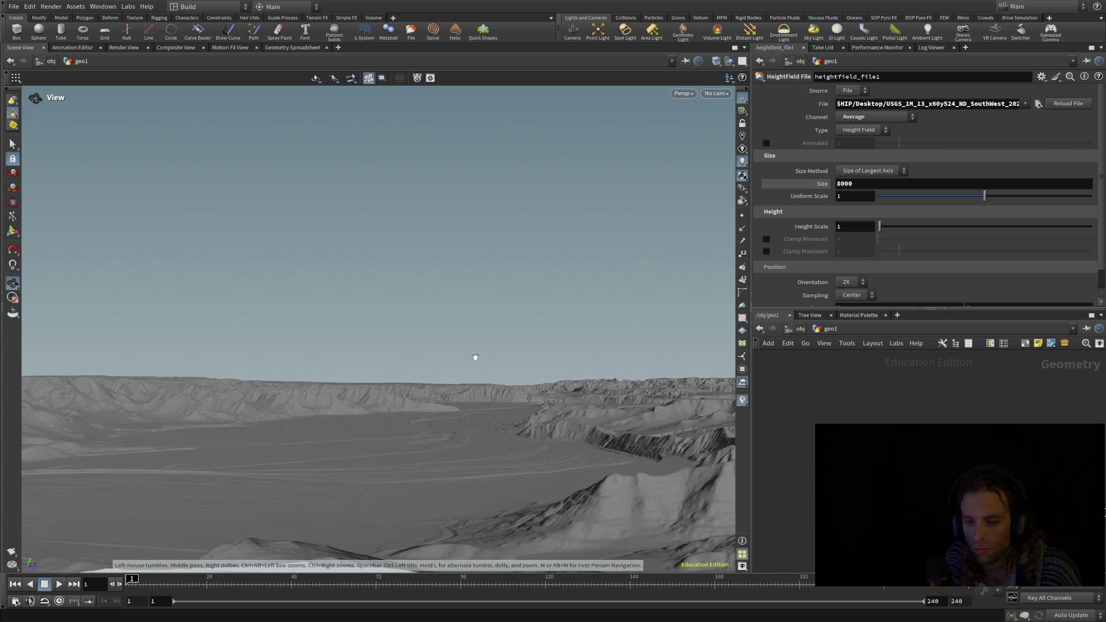
scroll(489, 425, "down", 5)
scroll(497, 424, "up", 3)
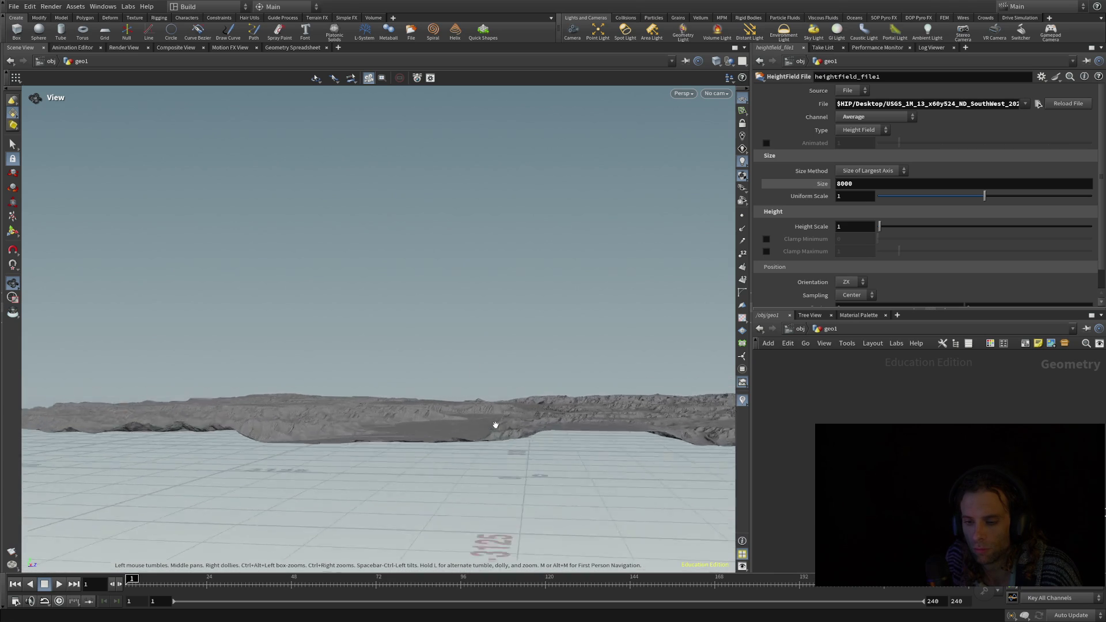
scroll(496, 425, "up", 10)
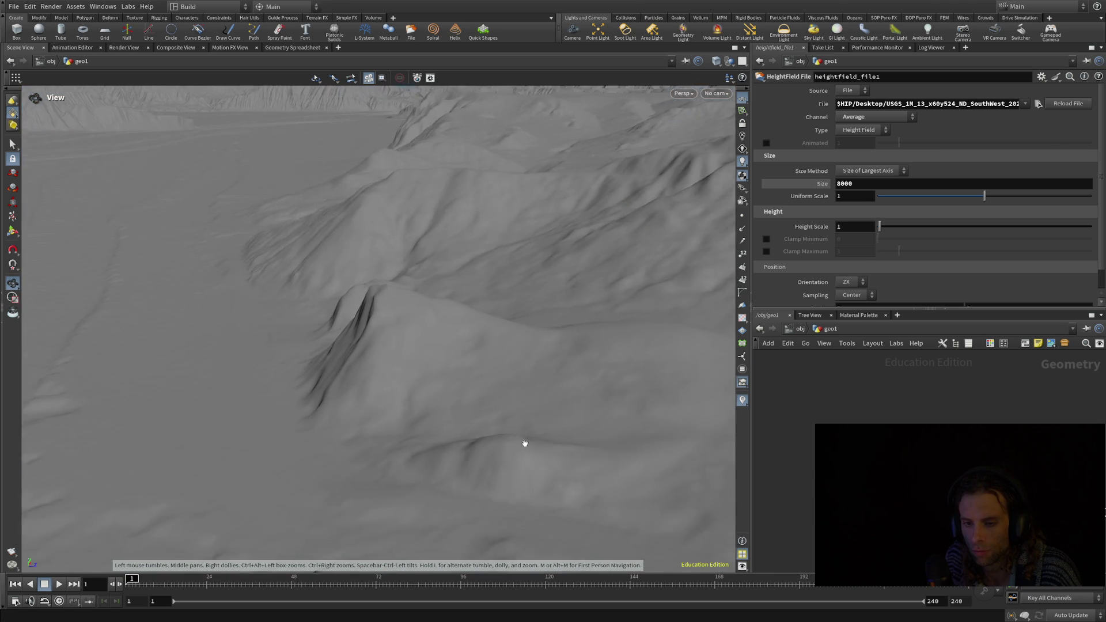
scroll(517, 442, "down", 10)
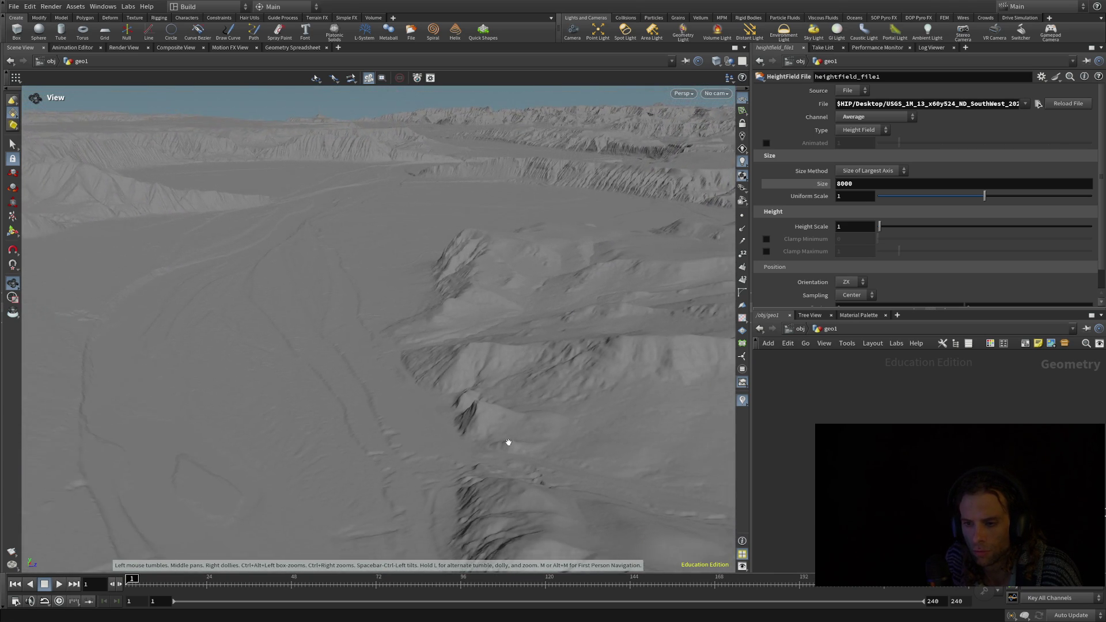
scroll(507, 444, "down", 4)
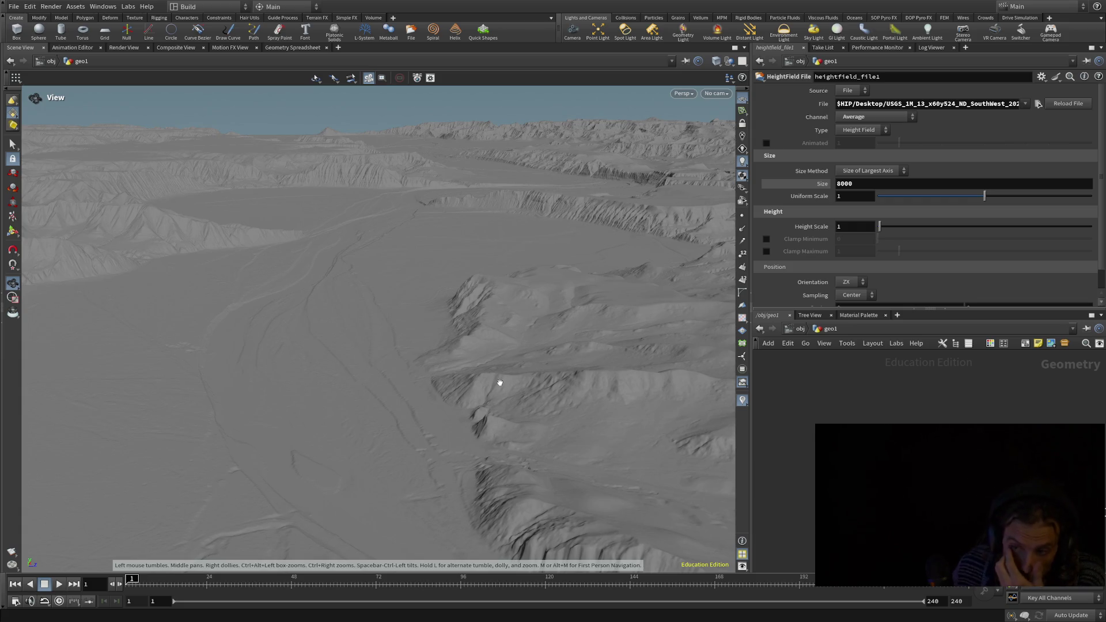
- Set the heightfield Size to 100000 and look down at the resulting flat plain
left_click(859, 185)
type("1000")
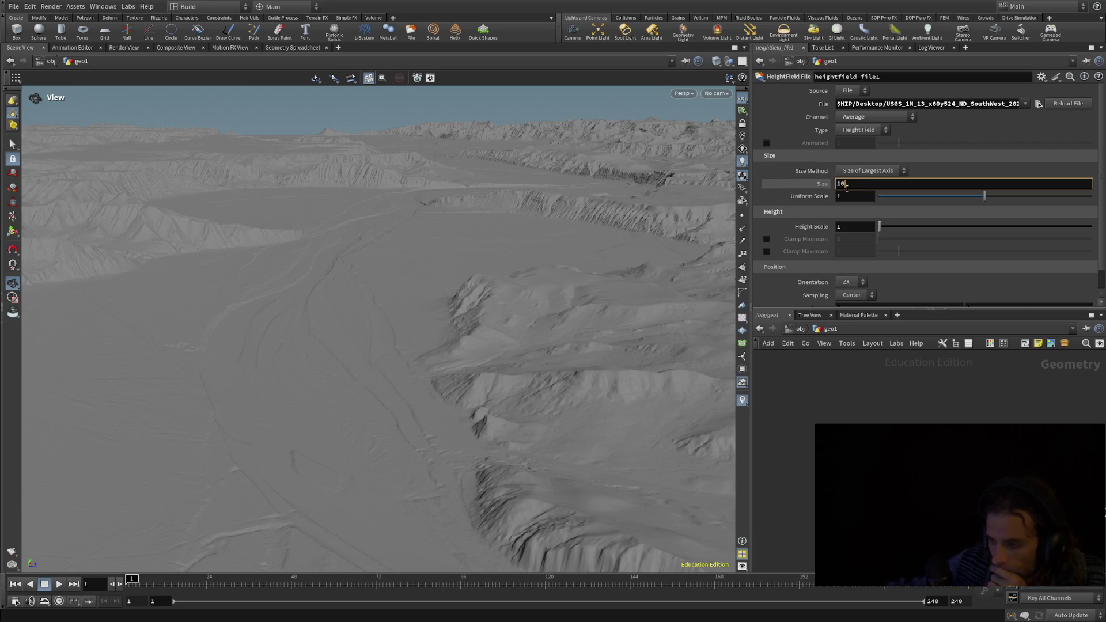
key("Return")
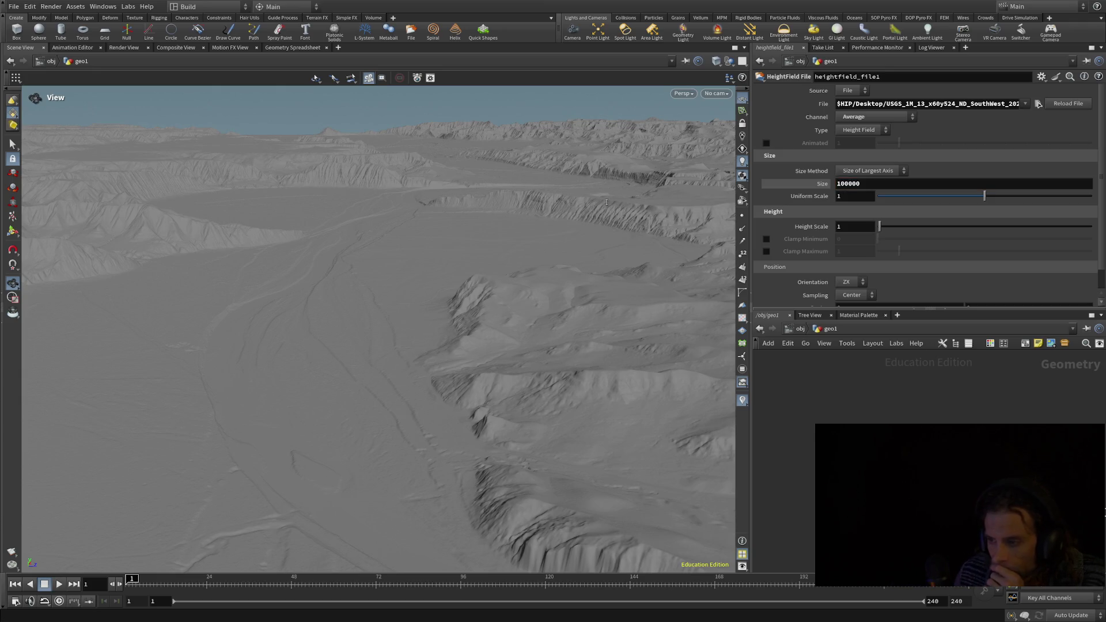
left_click_drag(543, 233, 537, 243)
mouse_move(289, 418)
left_mouse_down()
mouse_move(263, 489)
mouse_move(247, 383)
mouse_move(230, 400)
mouse_move(156, 413)
mouse_move(44, 415)
mouse_move(119, 378)
mouse_move(112, 400)
mouse_move(194, 367)
left_mouse_up()
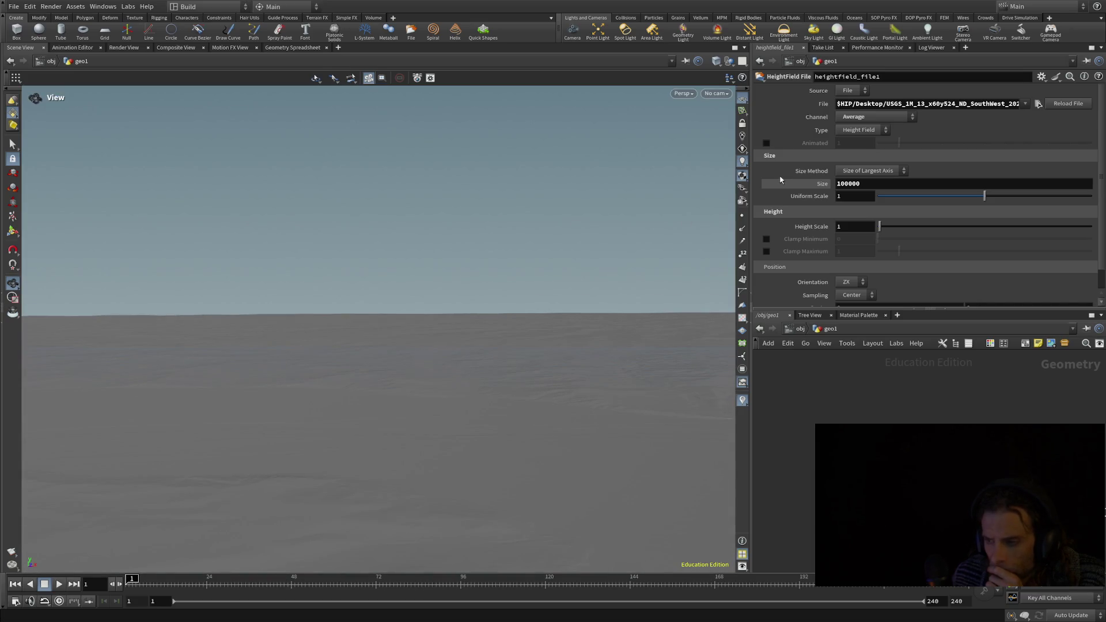
- Change the heightfield Size to 10000 and frame the whole terrain tile in the viewport
left_click(875, 184)
key("BackSpace")
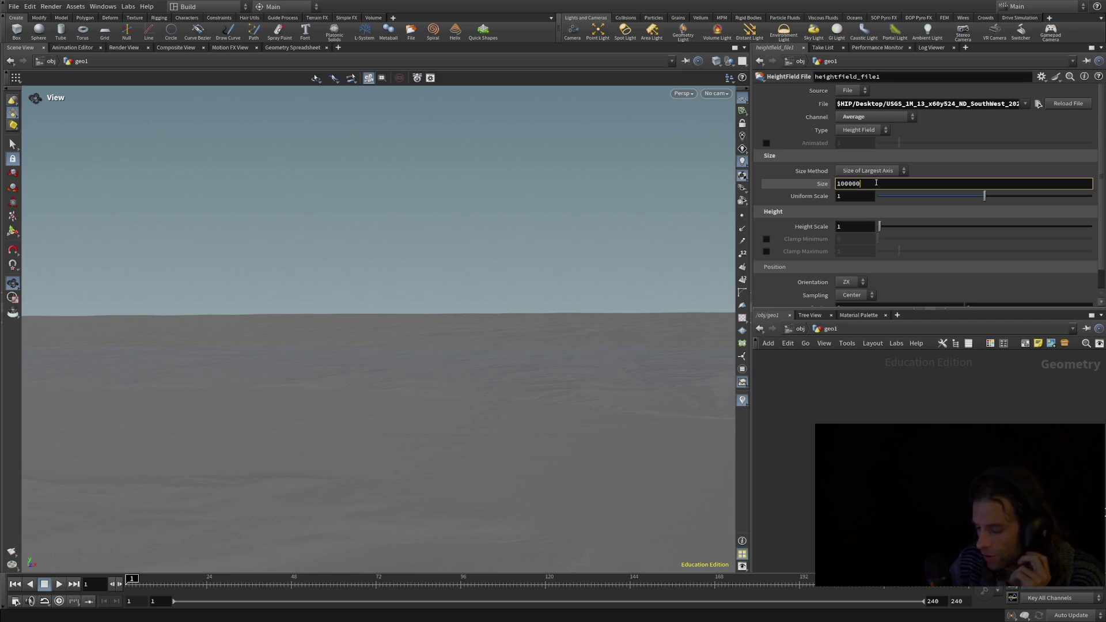
key("Return")
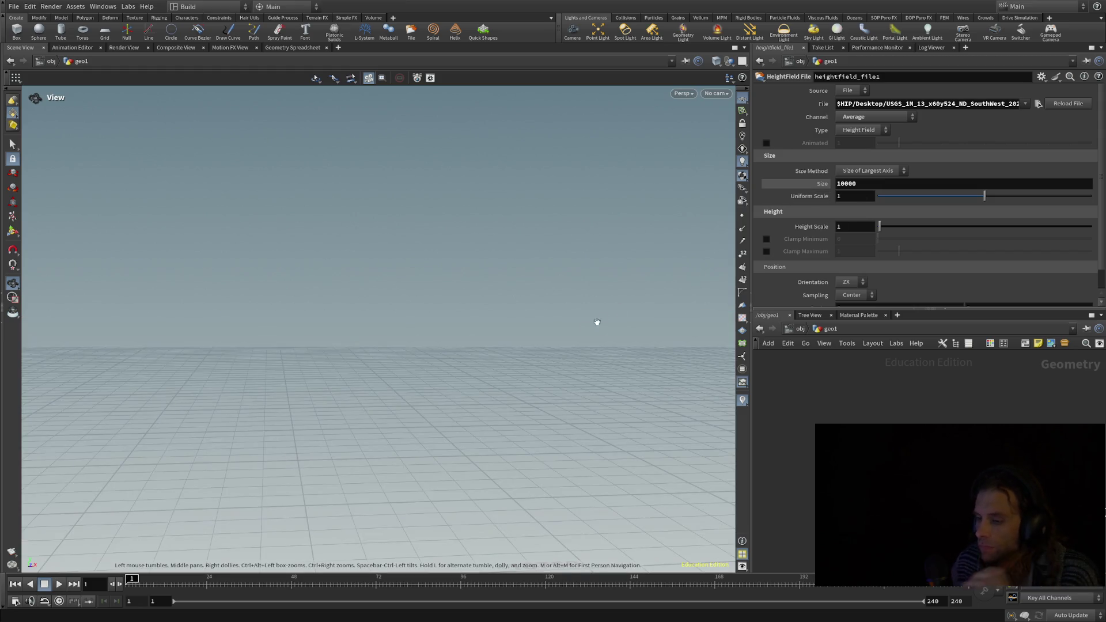
mouse_move(487, 365)
left_mouse_down()
mouse_move(464, 397)
mouse_move(439, 509)
mouse_move(430, 484)
mouse_move(615, 455)
mouse_move(656, 510)
left_mouse_up()
mouse_move(595, 507)
middle_mouse_down()
mouse_move(522, 321)
mouse_move(503, 168)
mouse_move(290, 86)
middle_mouse_up()
scroll(314, 168, "up", 2)
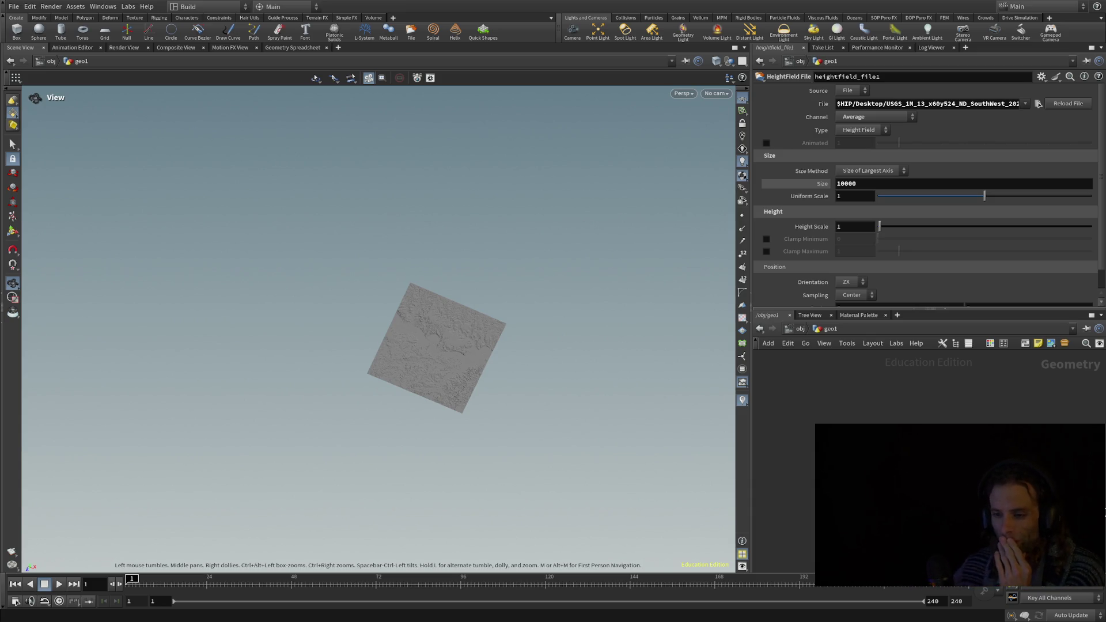
- Orbit and dolly down to a low, ground-level view across the valley floor toward the eroded ridges
mouse_move(451, 349)
left_mouse_down()
mouse_move(440, 401)
mouse_move(443, 372)
left_mouse_up()
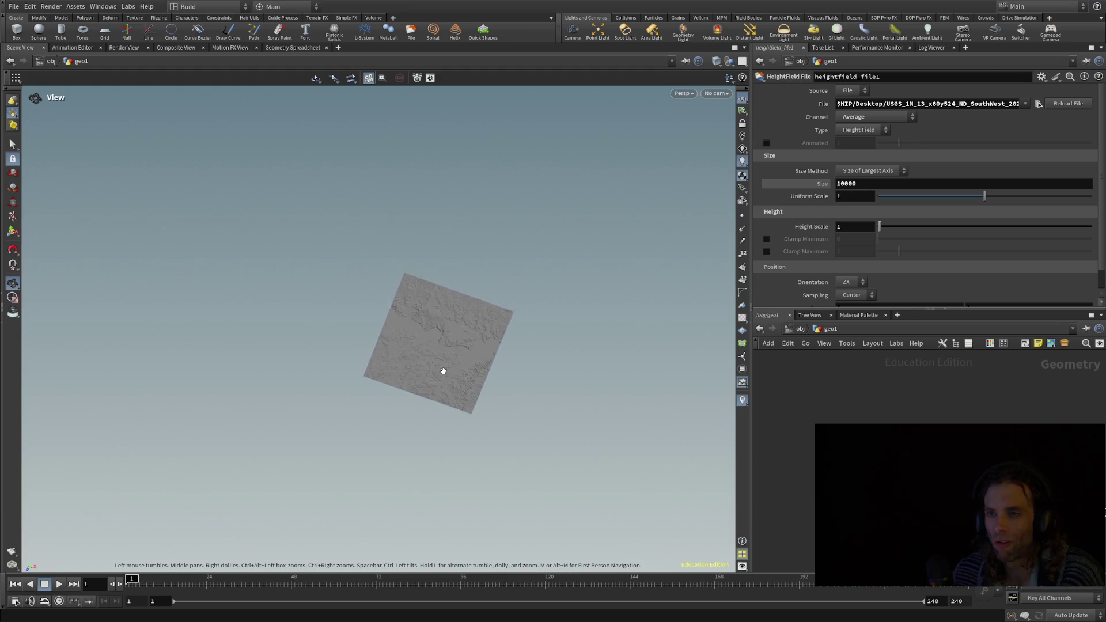
scroll(462, 382, "up", 5)
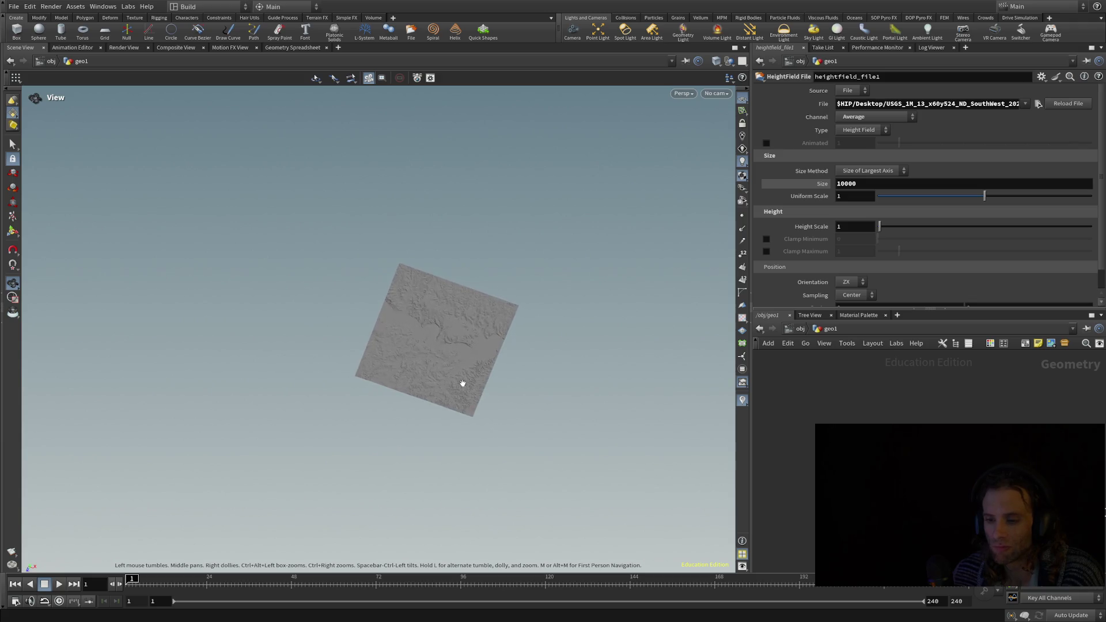
scroll(462, 382, "up", 10)
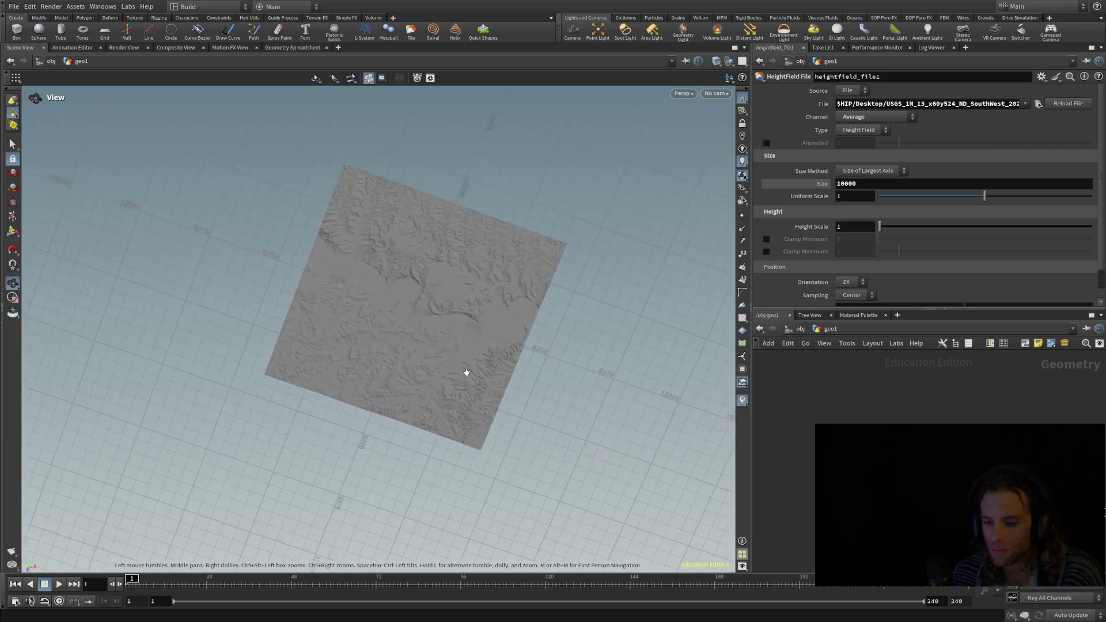
mouse_move(460, 382)
left_mouse_down()
mouse_move(424, 378)
mouse_move(388, 277)
mouse_move(437, 213)
mouse_move(485, 190)
left_mouse_up()
mouse_move(539, 317)
left_mouse_down()
mouse_move(437, 343)
mouse_move(282, 310)
left_mouse_up()
mouse_move(294, 395)
right_mouse_down()
mouse_move(338, 413)
mouse_move(366, 442)
mouse_move(368, 433)
right_mouse_up()
mouse_move(368, 433)
left_mouse_down()
mouse_move(299, 467)
mouse_move(345, 462)
mouse_move(328, 447)
mouse_move(372, 442)
mouse_move(405, 420)
left_mouse_up()
left_click(862, 184)
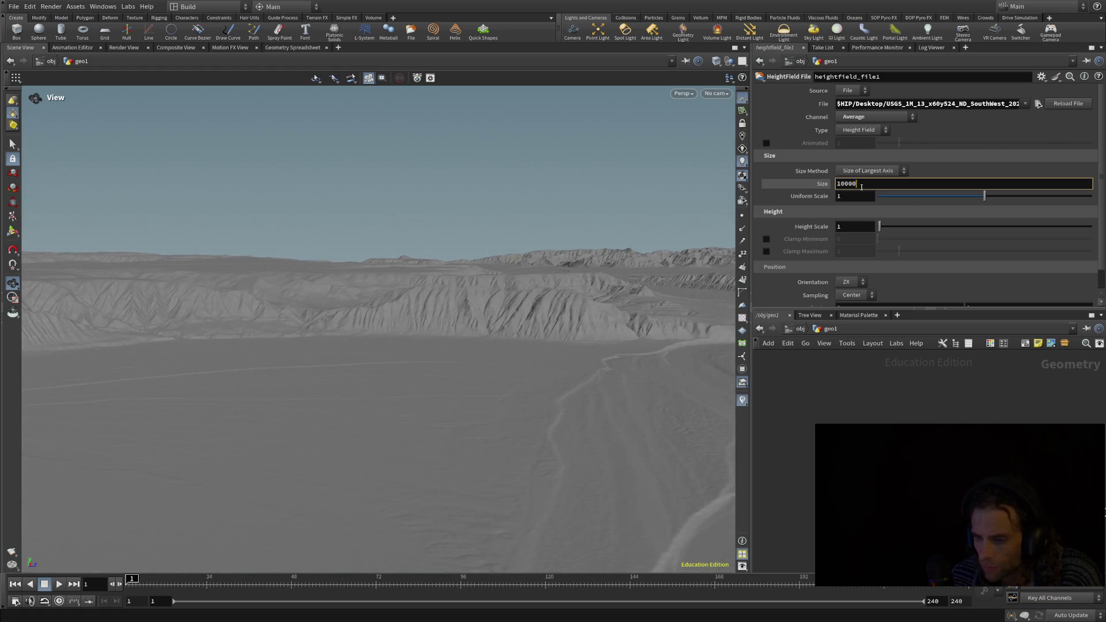
left_click_drag(860, 184, 760, 180)
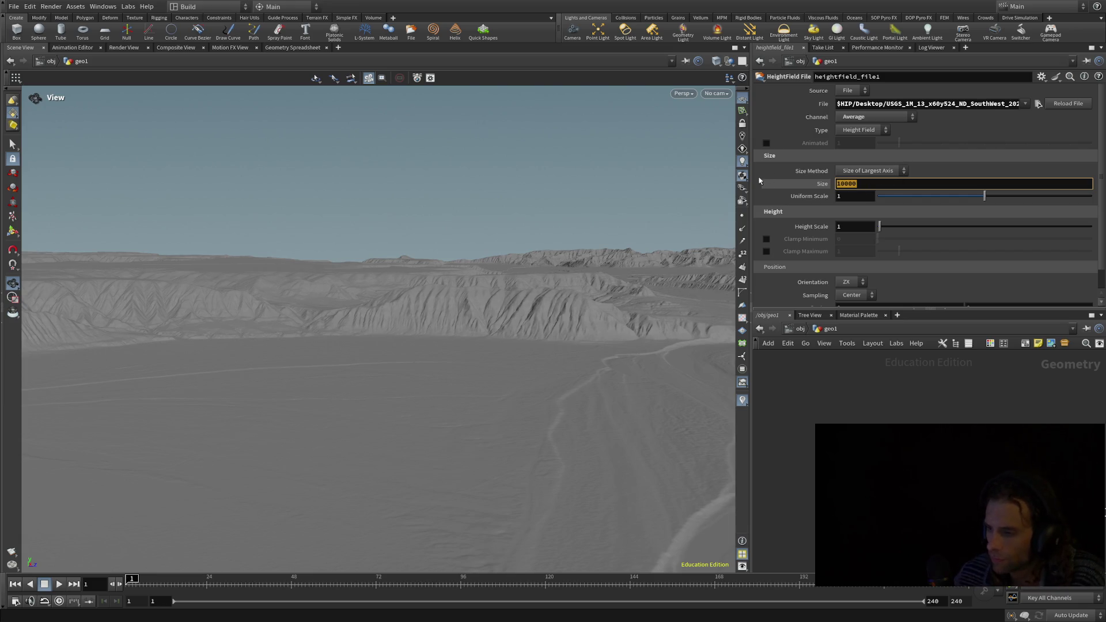
type("130")
key("Return")
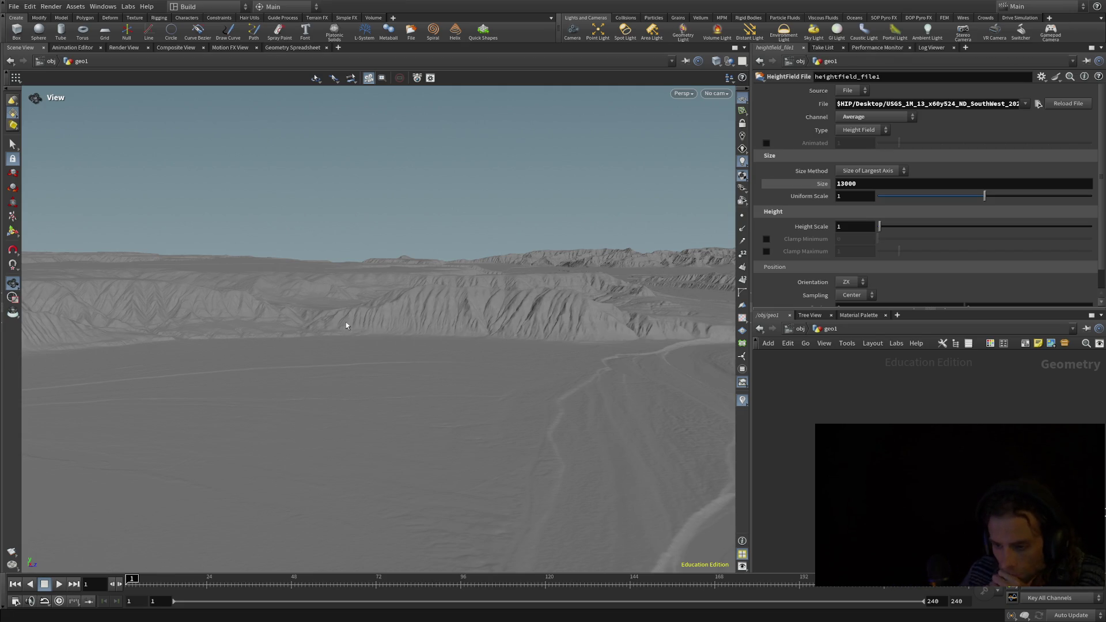
mouse_move(346, 323)
left_mouse_down()
mouse_move(346, 341)
mouse_move(457, 338)
mouse_move(430, 328)
mouse_move(294, 344)
mouse_move(178, 377)
mouse_move(156, 375)
mouse_move(148, 346)
mouse_move(353, 338)
mouse_move(313, 314)
mouse_move(449, 265)
mouse_move(218, 279)
mouse_move(242, 301)
left_mouse_up()
mouse_move(156, 442)
left_mouse_down()
mouse_move(202, 423)
mouse_move(140, 517)
mouse_move(105, 521)
mouse_move(191, 484)
mouse_move(41, 533)
left_mouse_up()
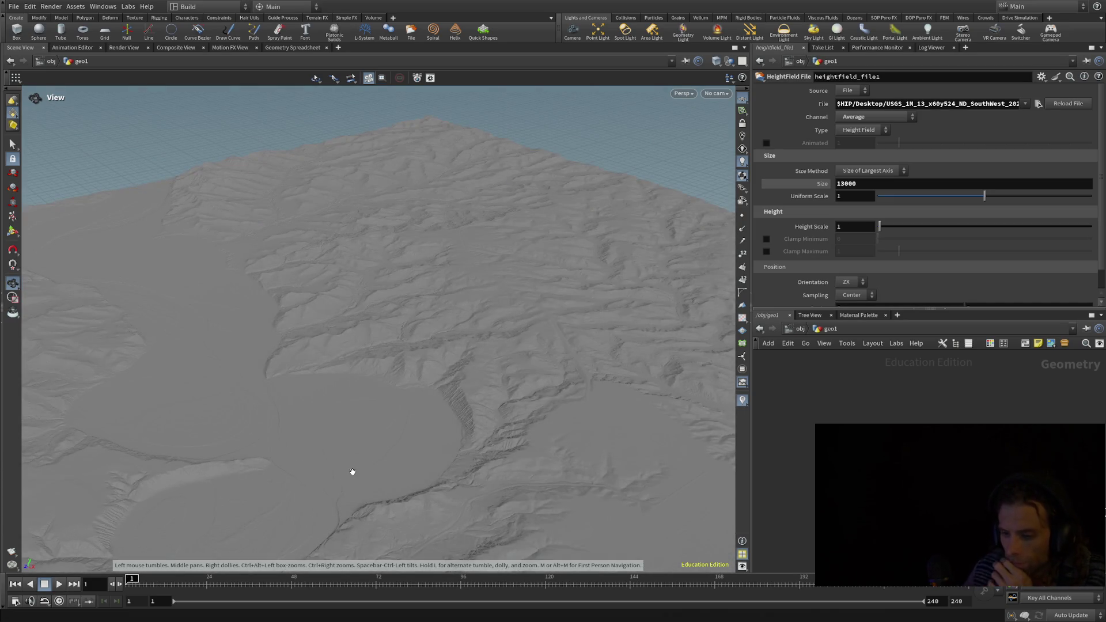
mouse_move(365, 466)
left_mouse_down()
mouse_move(485, 438)
mouse_move(571, 388)
mouse_move(597, 391)
mouse_move(309, 511)
mouse_move(353, 516)
mouse_move(495, 394)
mouse_move(360, 521)
mouse_move(428, 474)
left_mouse_up()
mouse_move(345, 491)
left_mouse_down()
mouse_move(358, 486)
mouse_move(336, 509)
left_mouse_up()
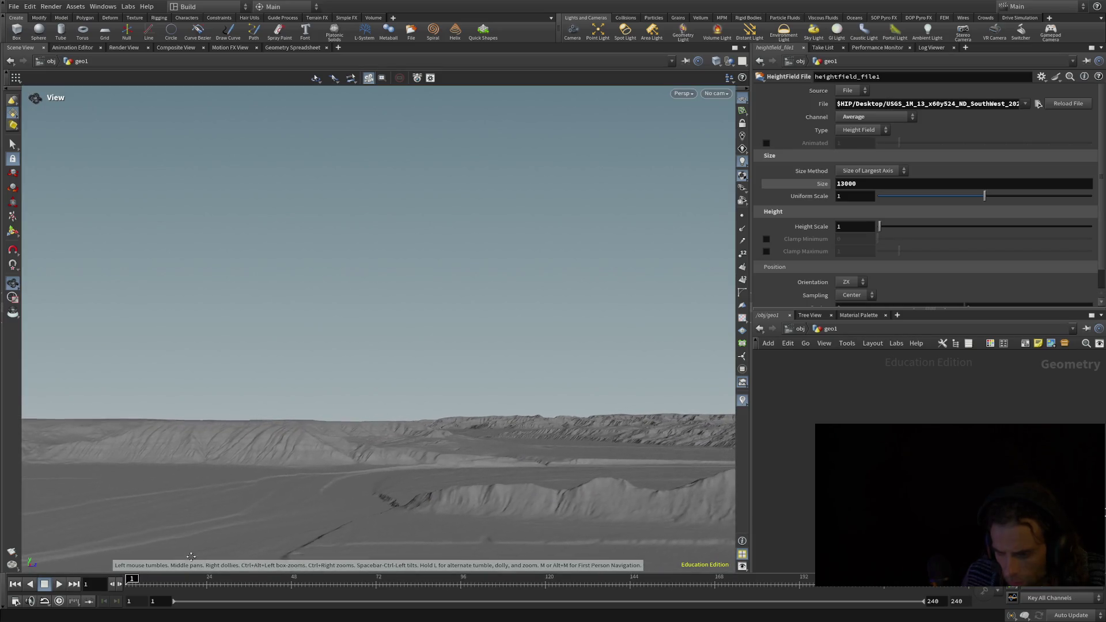
left_click_drag(431, 466, 502, 432)
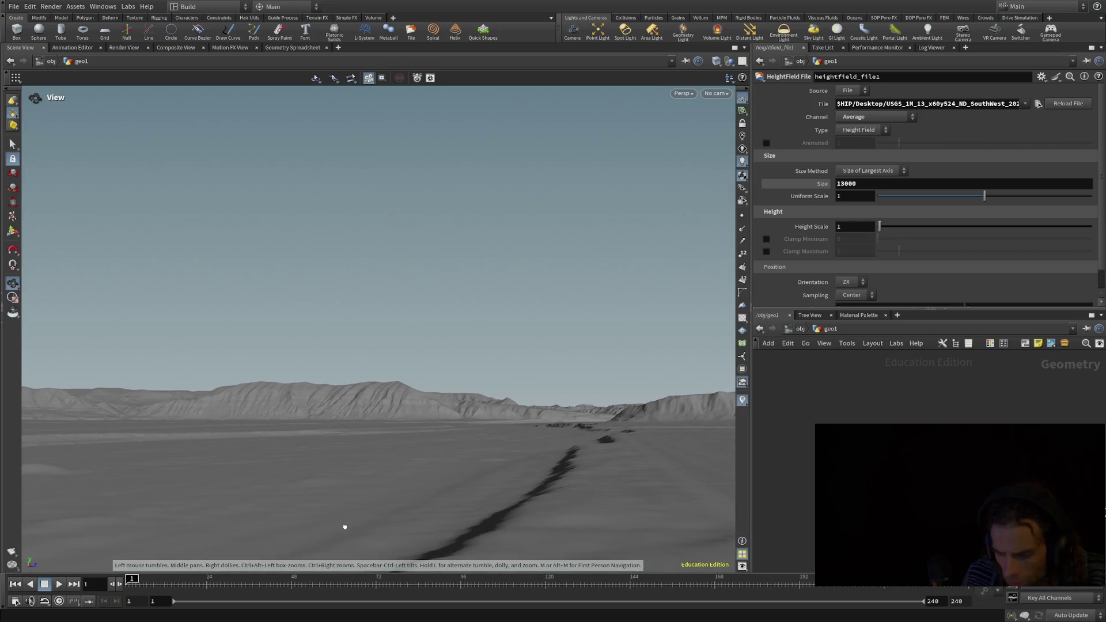
left_click_drag(346, 524, 347, 519)
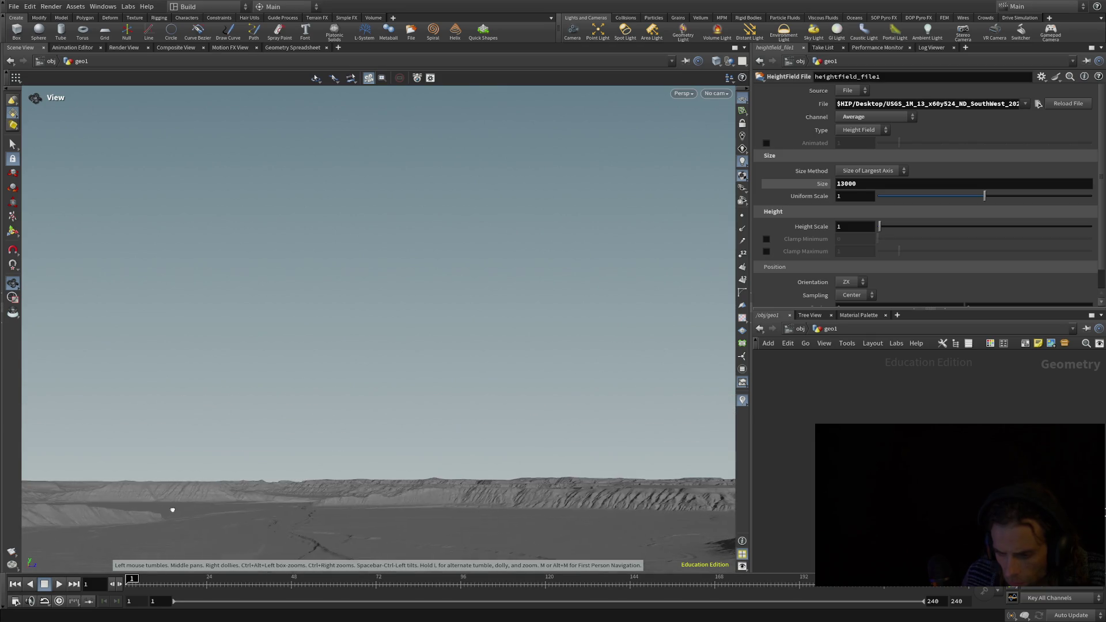
left_click_drag(82, 524, 292, 514)
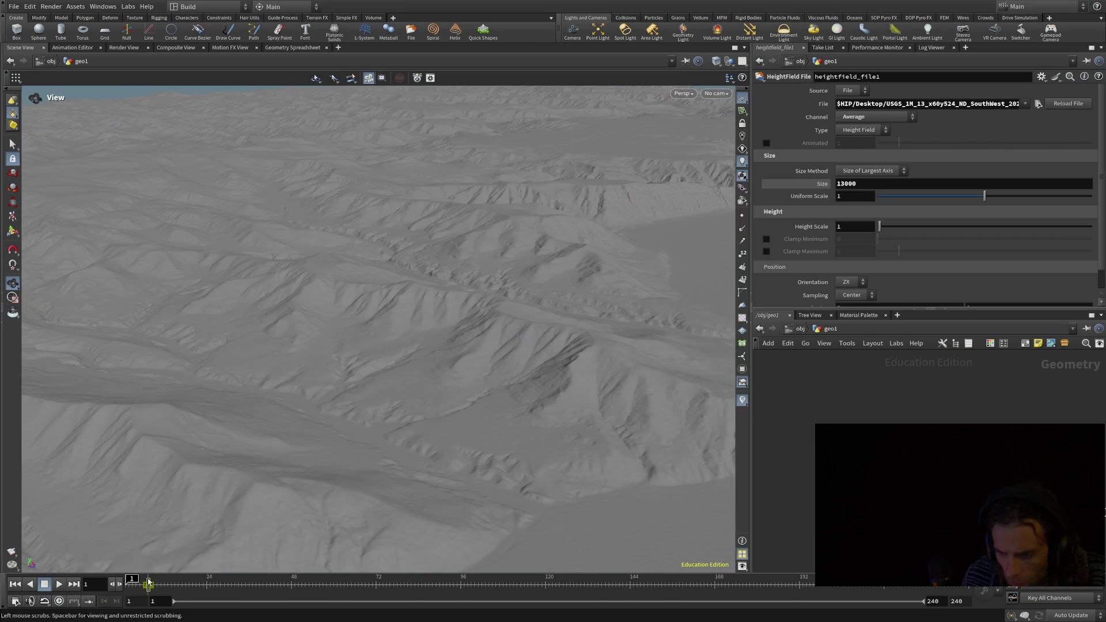
mouse_move(369, 484)
left_mouse_down()
mouse_move(379, 517)
mouse_move(240, 213)
mouse_move(583, 299)
mouse_move(576, 279)
mouse_move(553, 279)
left_mouse_up()
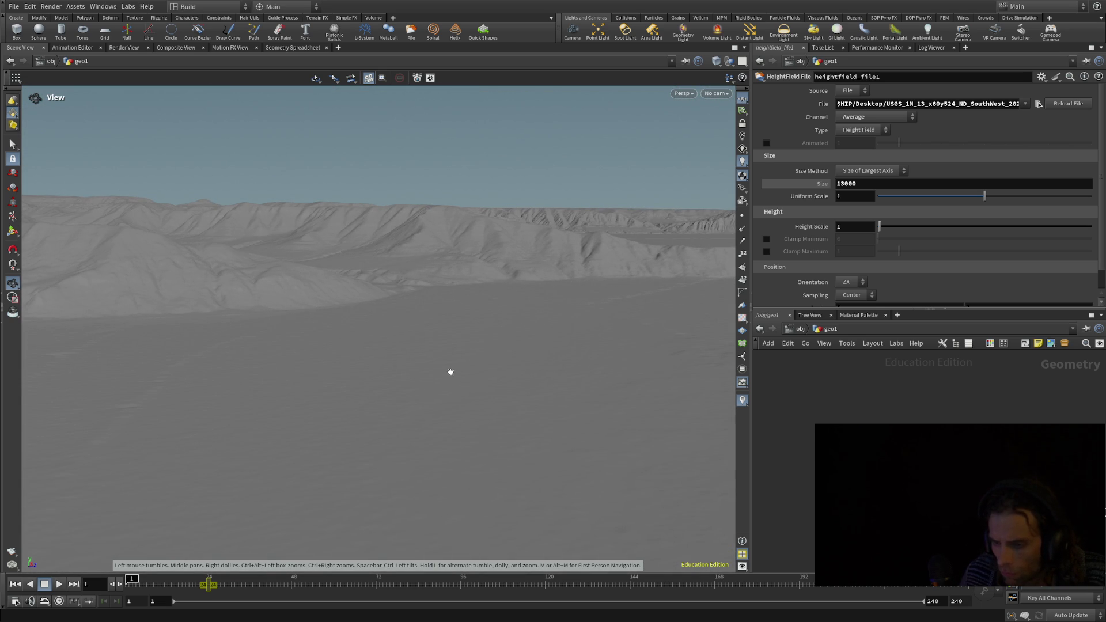
scroll(459, 375, "up", 5)
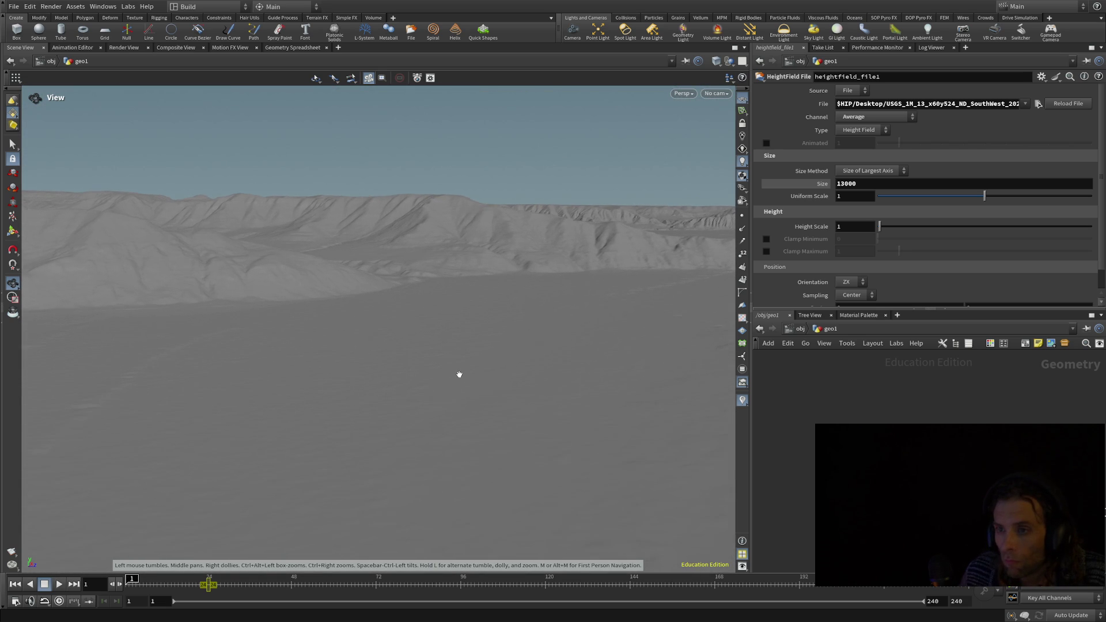
left_click_drag(462, 371, 480, 318)
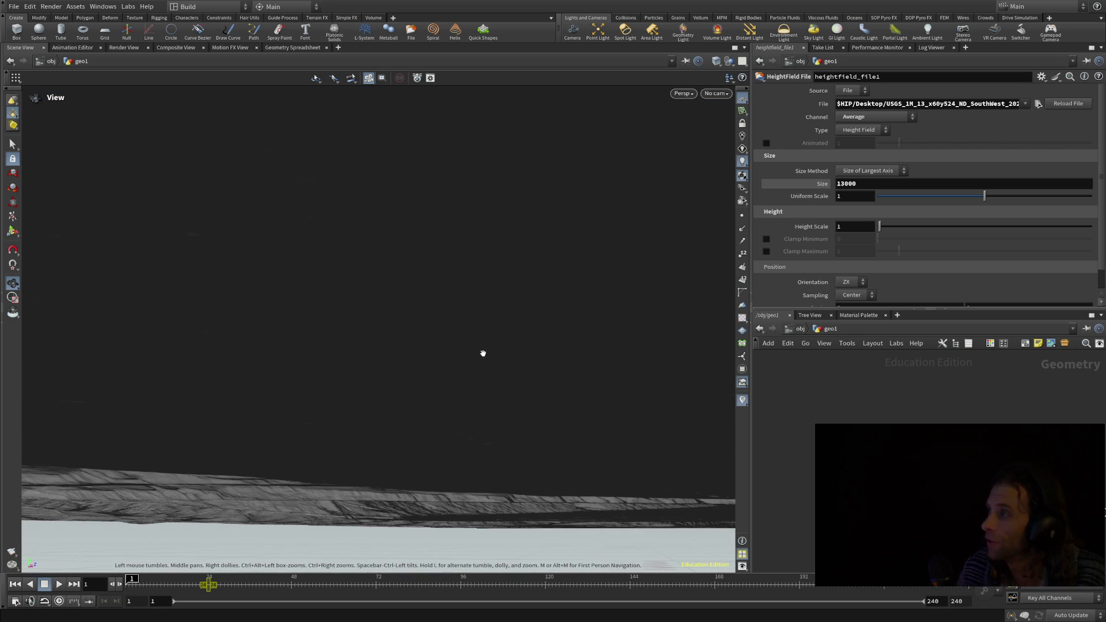
mouse_move(236, 418)
left_mouse_down()
mouse_move(348, 383)
mouse_move(396, 536)
mouse_move(370, 395)
mouse_move(351, 508)
left_mouse_up()
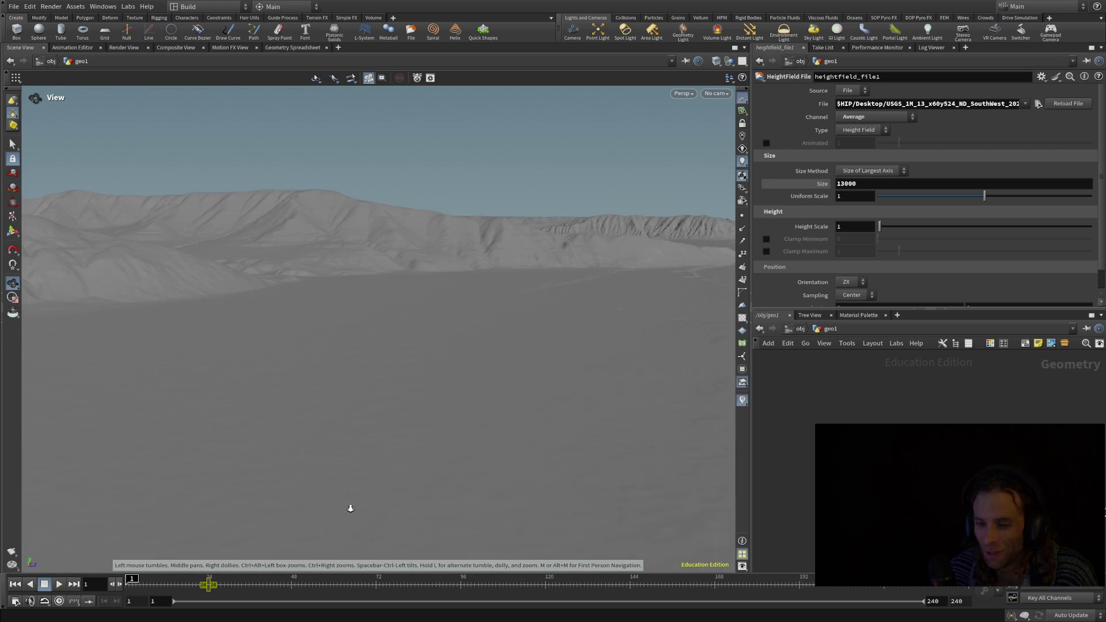
left_click_drag(390, 309, 332, 304)
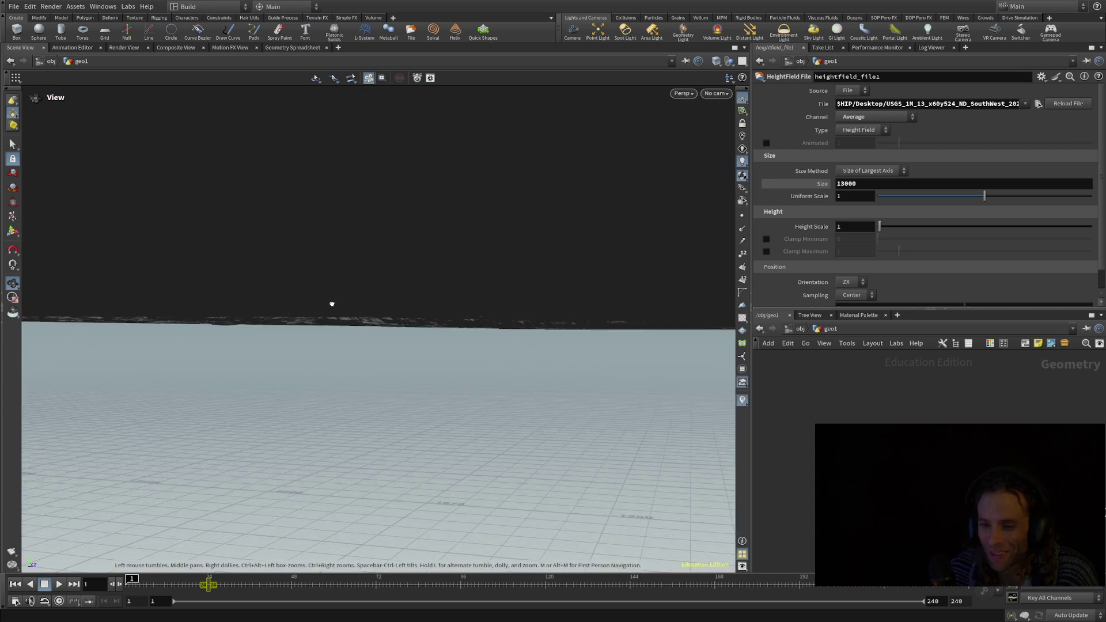
mouse_move(513, 323)
left_mouse_down()
mouse_move(645, 306)
mouse_move(304, 459)
mouse_move(136, 481)
mouse_move(134, 537)
mouse_move(343, 400)
mouse_move(449, 448)
mouse_move(410, 420)
mouse_move(360, 497)
mouse_move(401, 537)
mouse_move(397, 526)
left_mouse_up()
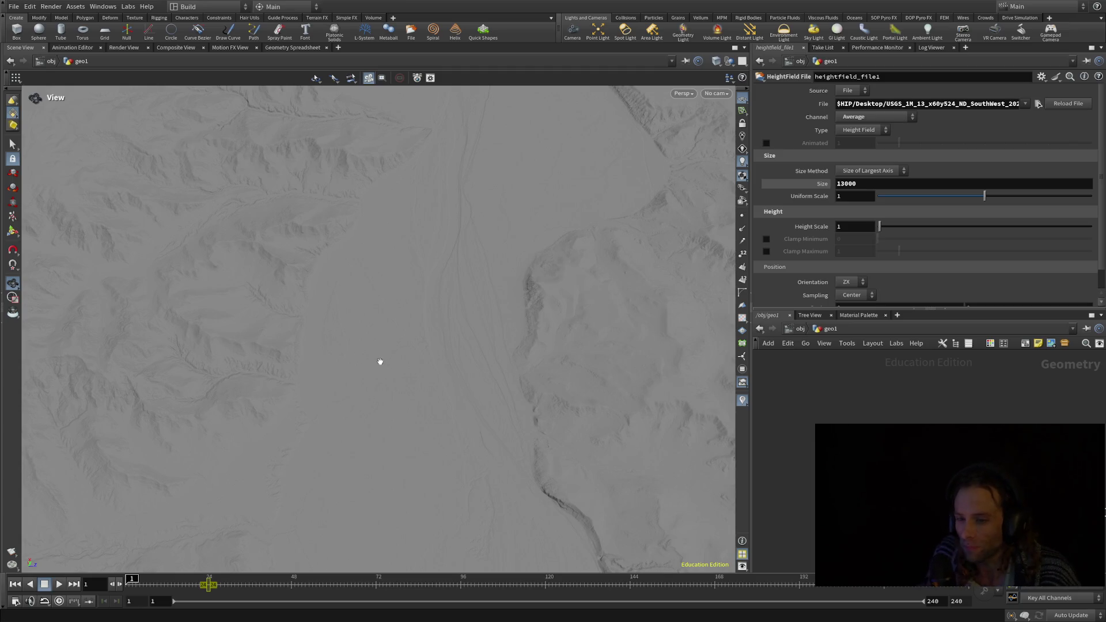
- Tilt from top-down into perspective, move toward the mountain ridge, then pull back to frame it
mouse_move(402, 335)
left_mouse_down()
mouse_move(408, 346)
mouse_move(408, 262)
mouse_move(331, 318)
mouse_move(444, 257)
mouse_move(469, 299)
mouse_move(555, 158)
mouse_move(467, 240)
mouse_move(488, 234)
left_mouse_up()
scroll(473, 239, "up", 5)
mouse_move(457, 247)
right_mouse_down()
mouse_move(444, 239)
mouse_move(388, 474)
mouse_move(437, 166)
right_mouse_up()
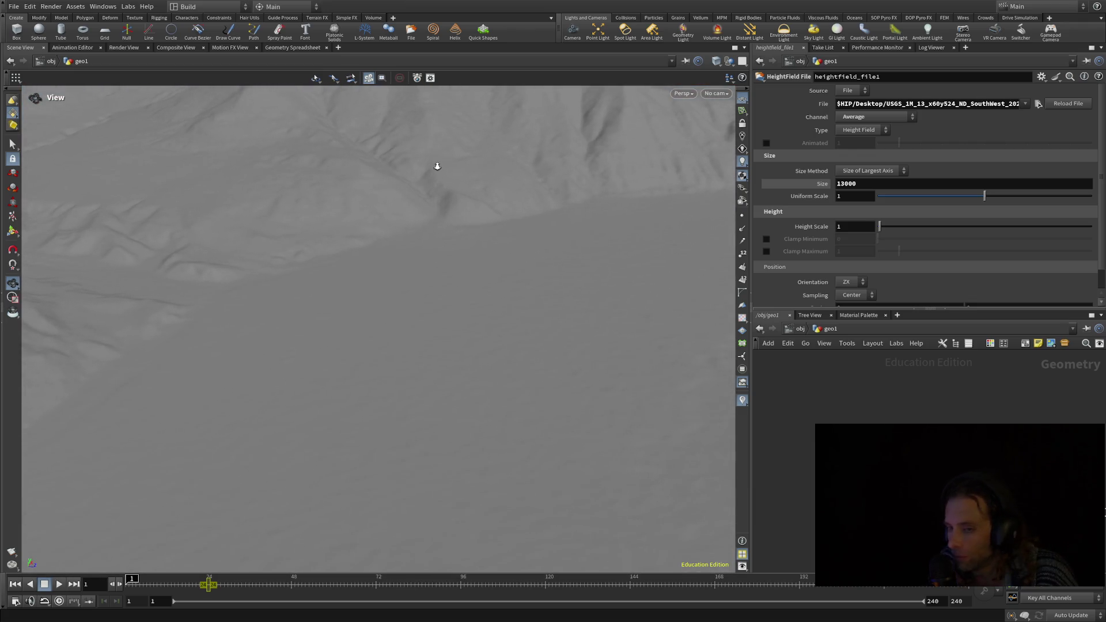
scroll(418, 170, "down", 5)
middle_click_drag(419, 167, 402, 233)
right_click_drag(457, 277, 383, 531)
mouse_move(420, 459)
right_mouse_down()
mouse_move(460, 413)
mouse_move(474, 440)
mouse_move(457, 484)
mouse_move(465, 519)
mouse_move(421, 340)
mouse_move(396, 342)
right_mouse_up()
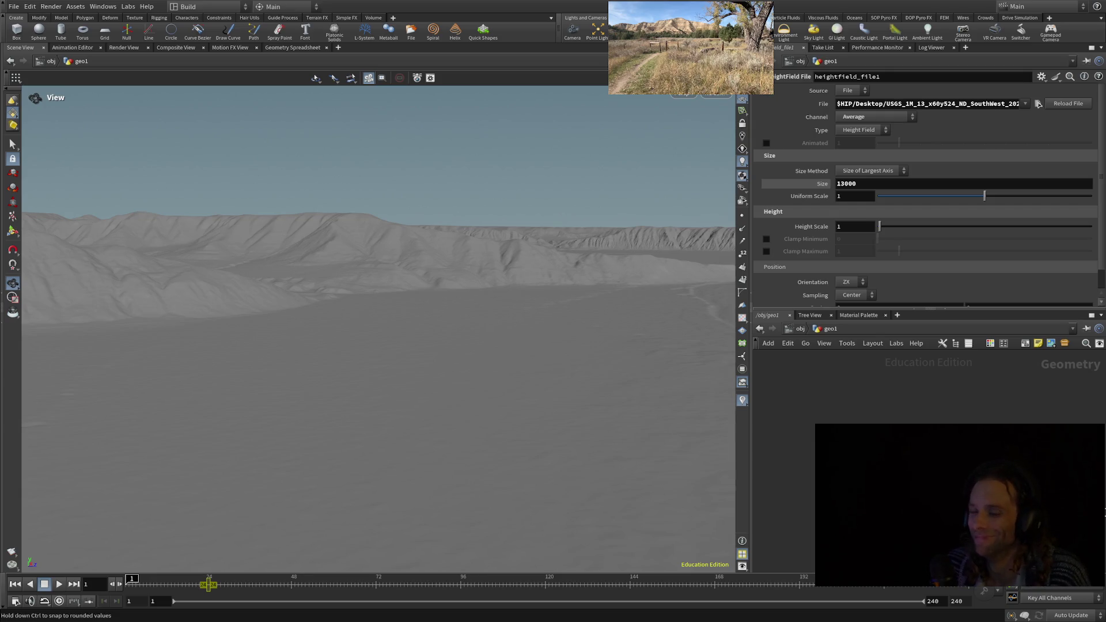
- Change the HeightField File node's Size from 13000 to 10000
scroll(414, 303, "up", 3)
scroll(414, 303, "up", 2)
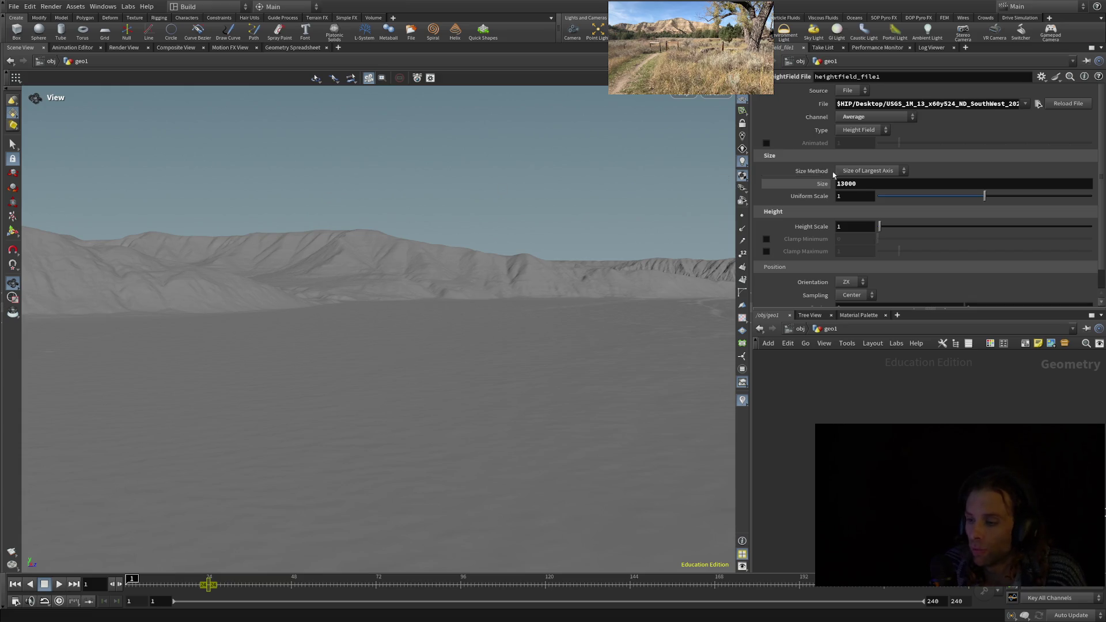
left_click(856, 184)
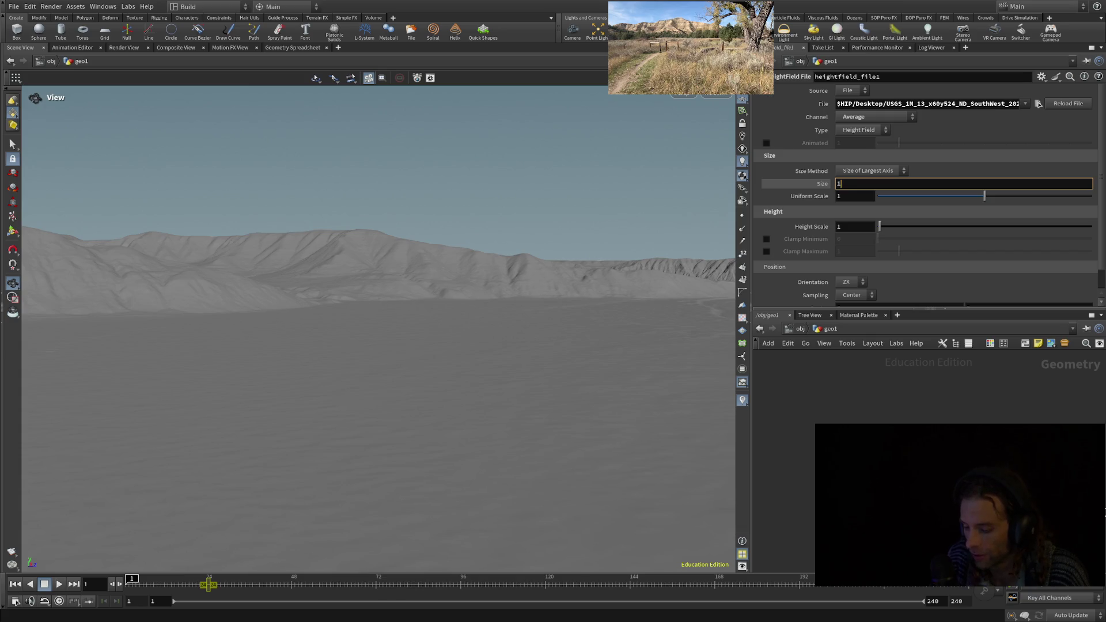
type("0000")
key("Return")
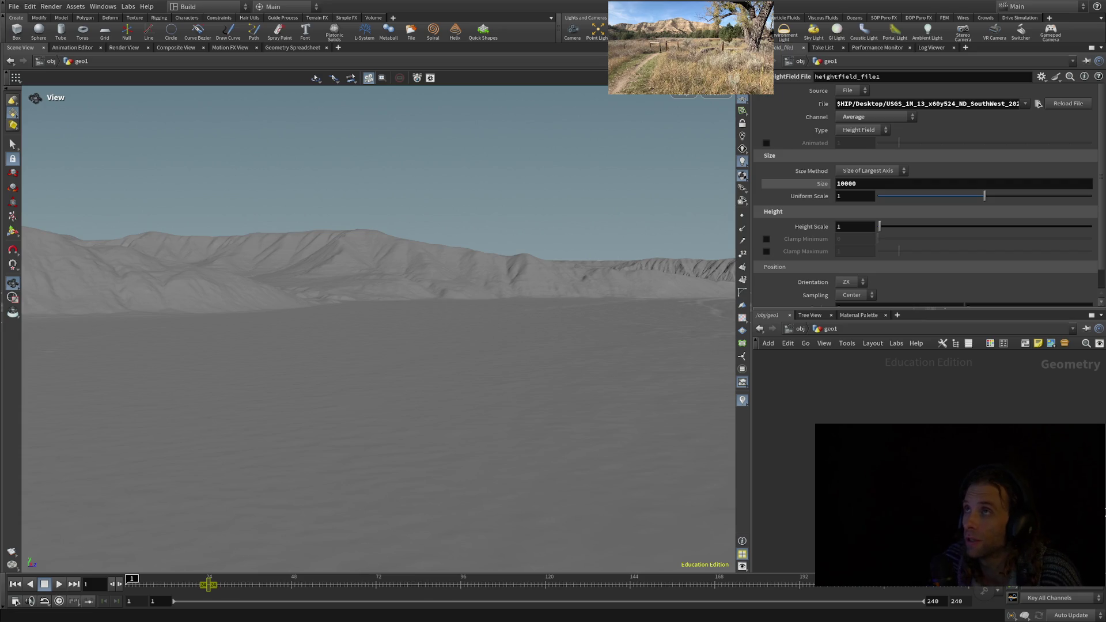
mouse_move(482, 302)
left_mouse_down()
mouse_move(553, 306)
mouse_move(695, 257)
left_mouse_up()
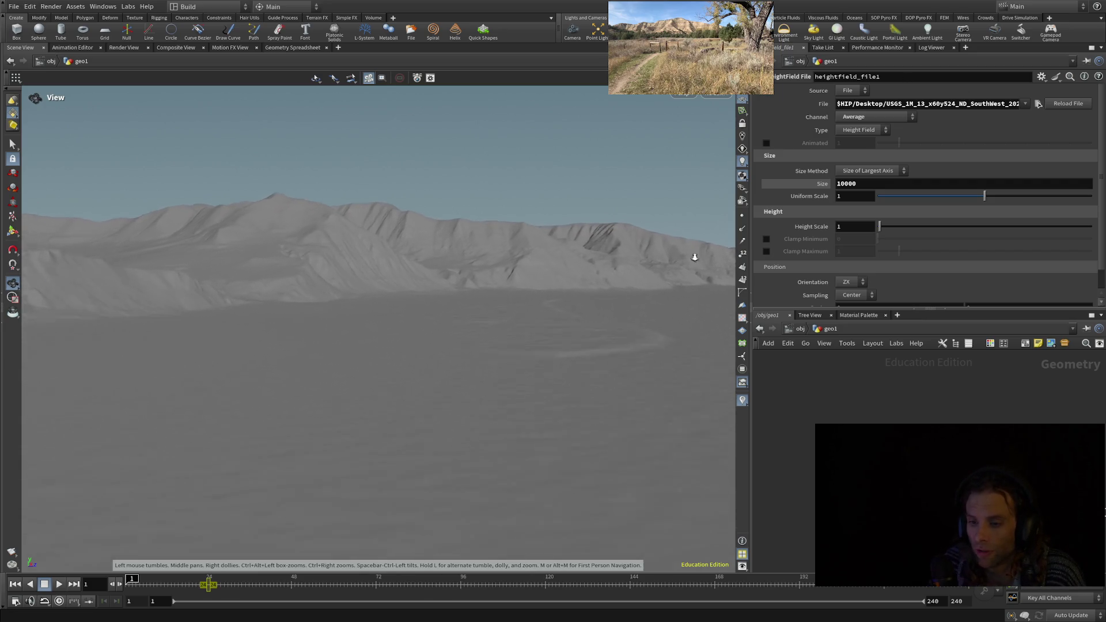
mouse_move(624, 250)
left_mouse_down()
mouse_move(585, 289)
mouse_move(598, 328)
mouse_move(657, 301)
mouse_move(556, 264)
mouse_move(551, 286)
left_mouse_up()
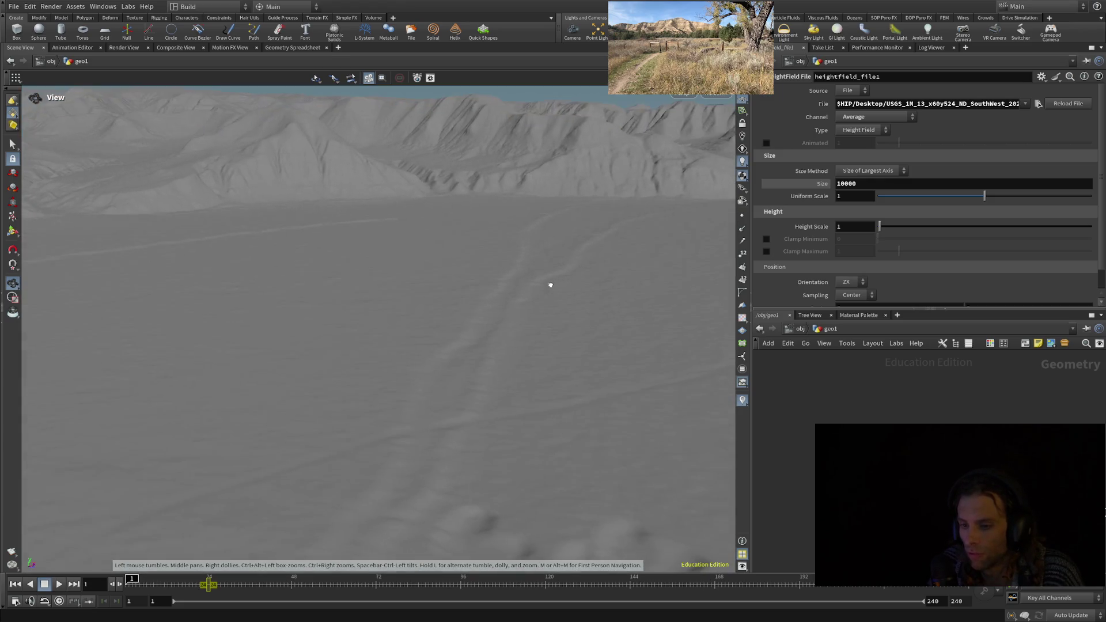
left_click_drag(573, 230, 325, 278)
mouse_move(557, 273)
left_mouse_down()
mouse_move(534, 265)
mouse_move(605, 271)
mouse_move(637, 260)
mouse_move(371, 292)
mouse_move(395, 345)
mouse_move(452, 340)
mouse_move(504, 353)
left_mouse_up()
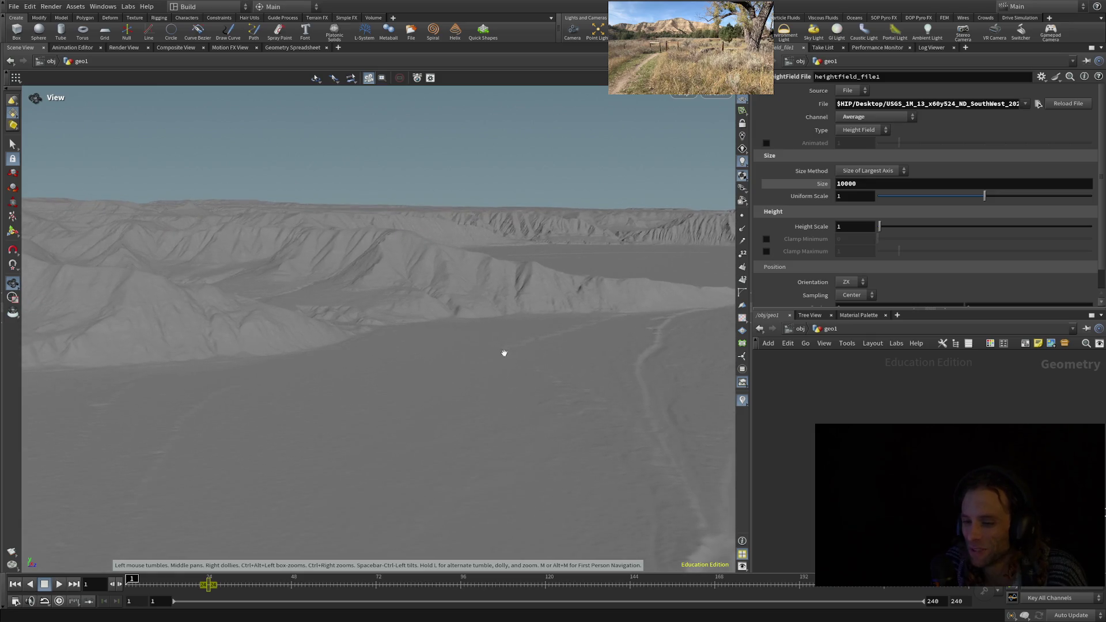
mouse_move(542, 322)
left_mouse_down()
mouse_move(558, 373)
mouse_move(593, 351)
mouse_move(544, 375)
mouse_move(565, 407)
mouse_move(571, 378)
mouse_move(548, 361)
mouse_move(507, 228)
mouse_move(667, 232)
mouse_move(657, 241)
left_mouse_up()
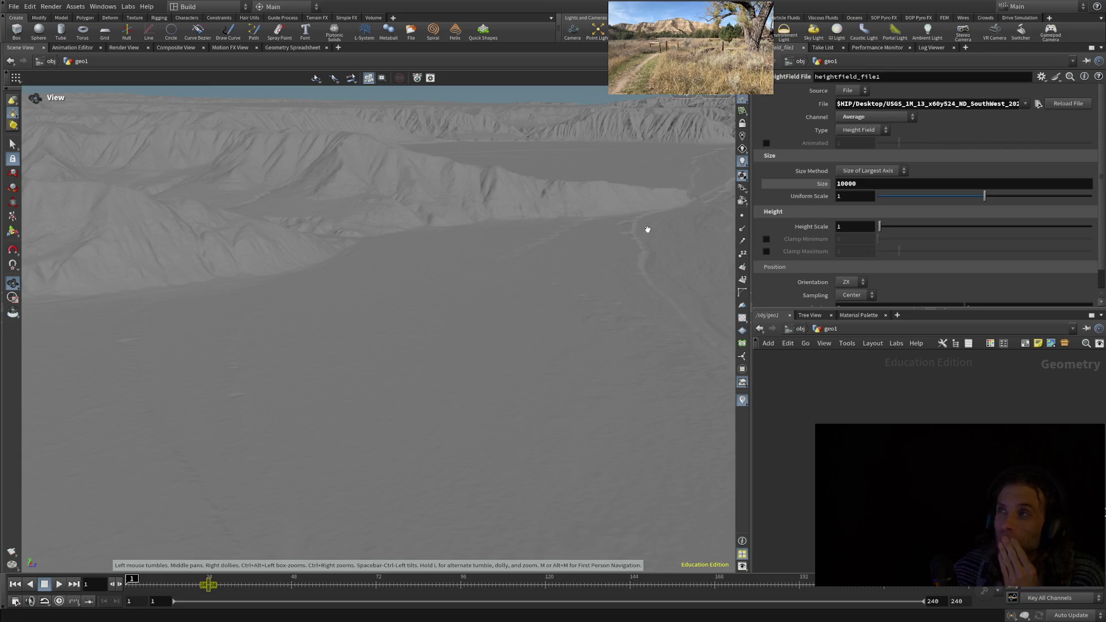
scroll(508, 190, "down", 5)
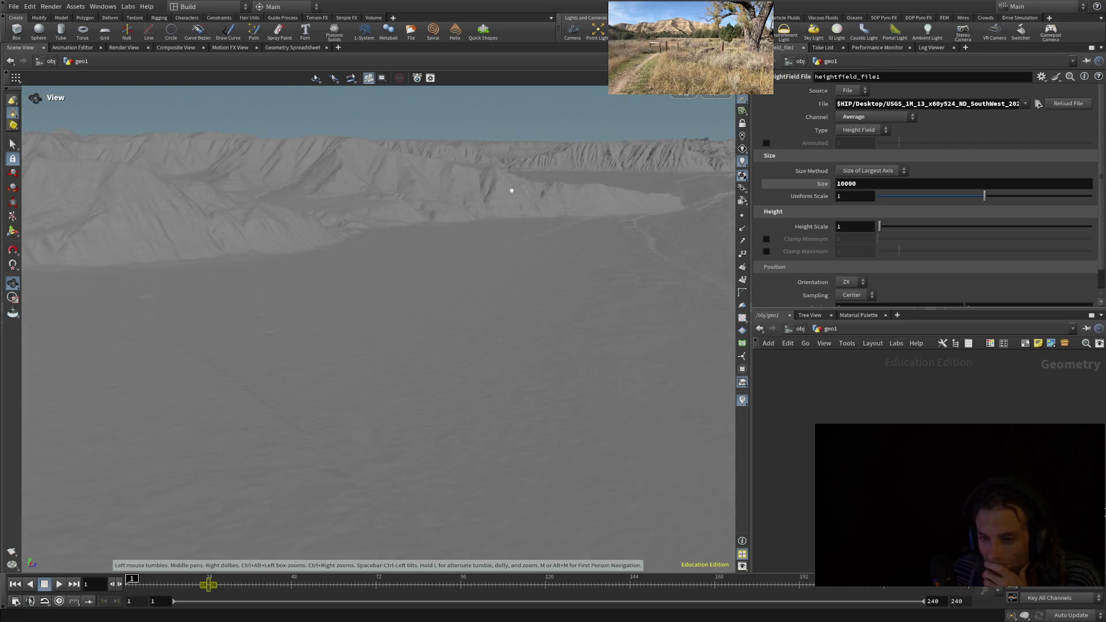
scroll(500, 185, "up", 5)
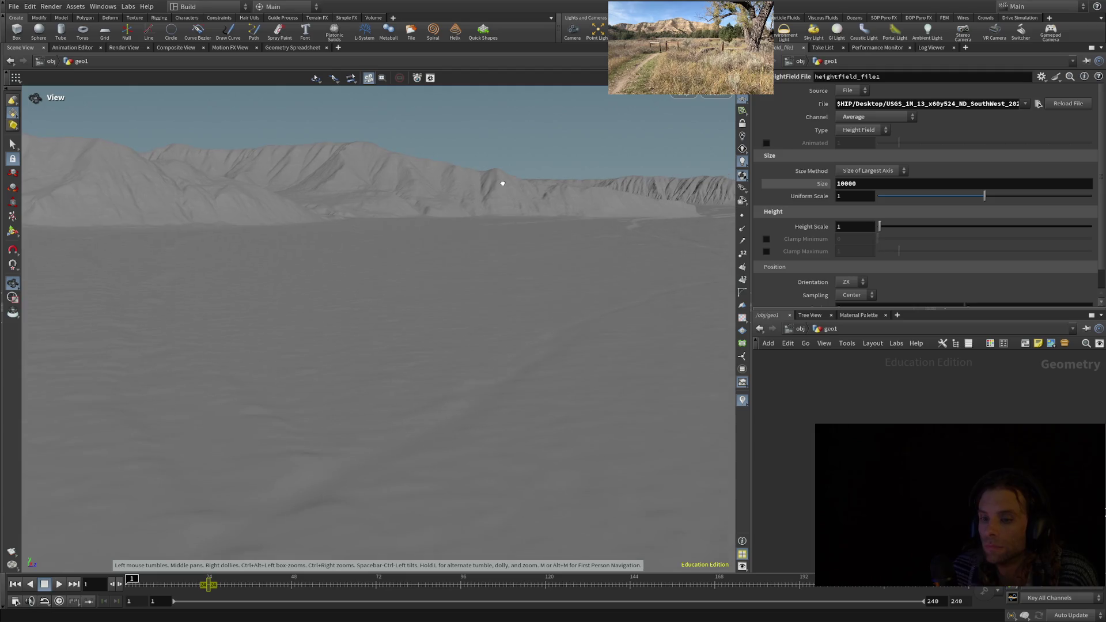
scroll(396, 211, "down", 2)
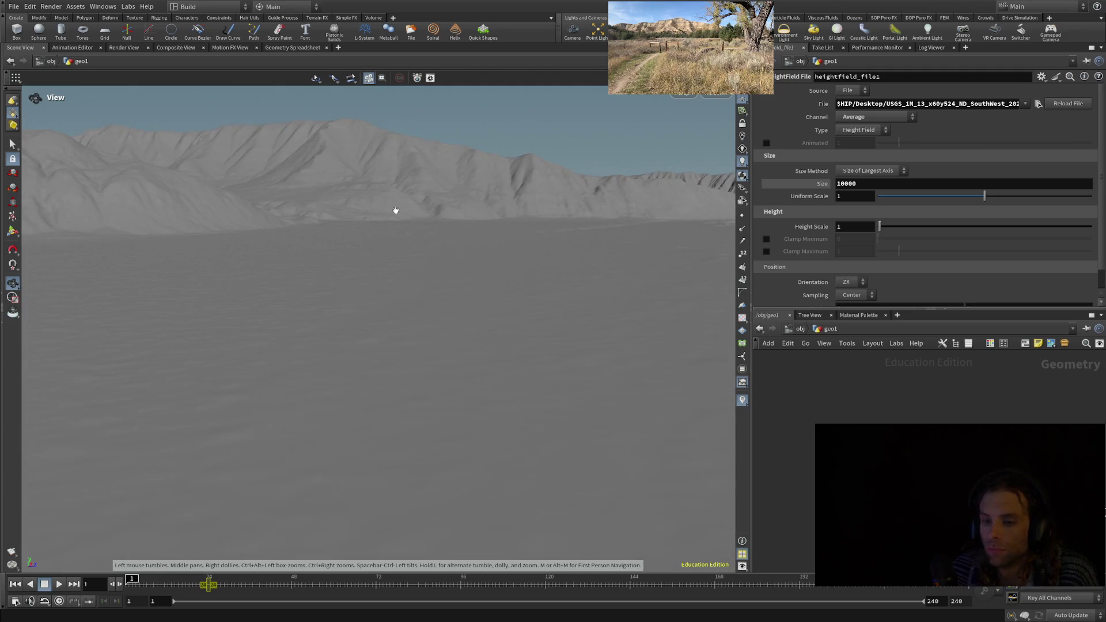
scroll(395, 207, "down", 2)
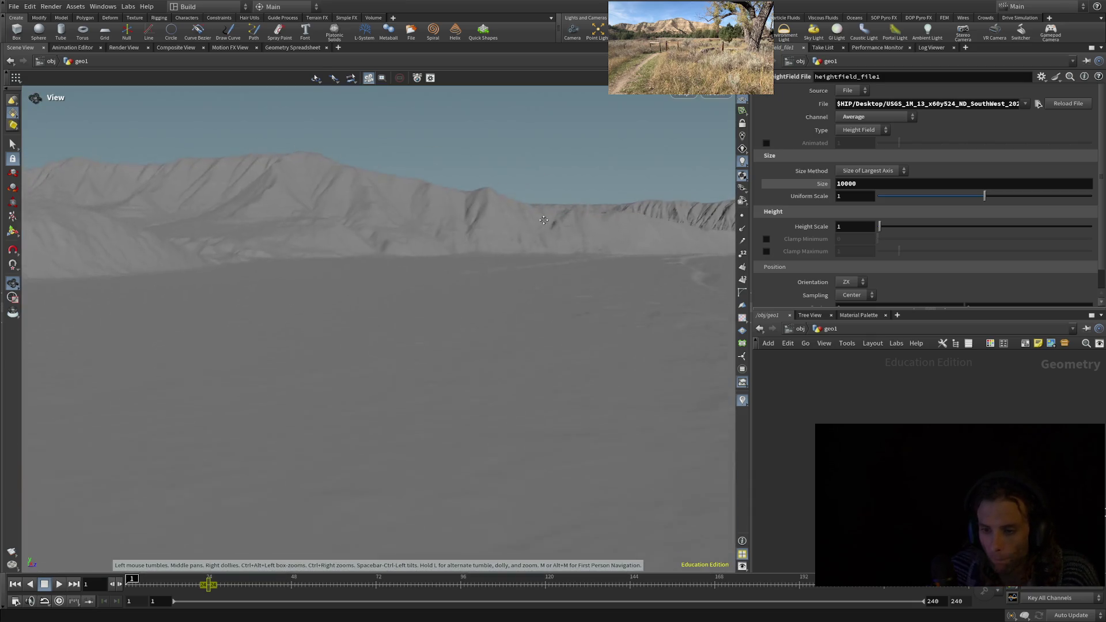
mouse_move(587, 185)
middle_mouse_down()
mouse_move(543, 244)
mouse_move(505, 193)
mouse_move(420, 222)
mouse_move(490, 227)
mouse_move(484, 210)
middle_mouse_up()
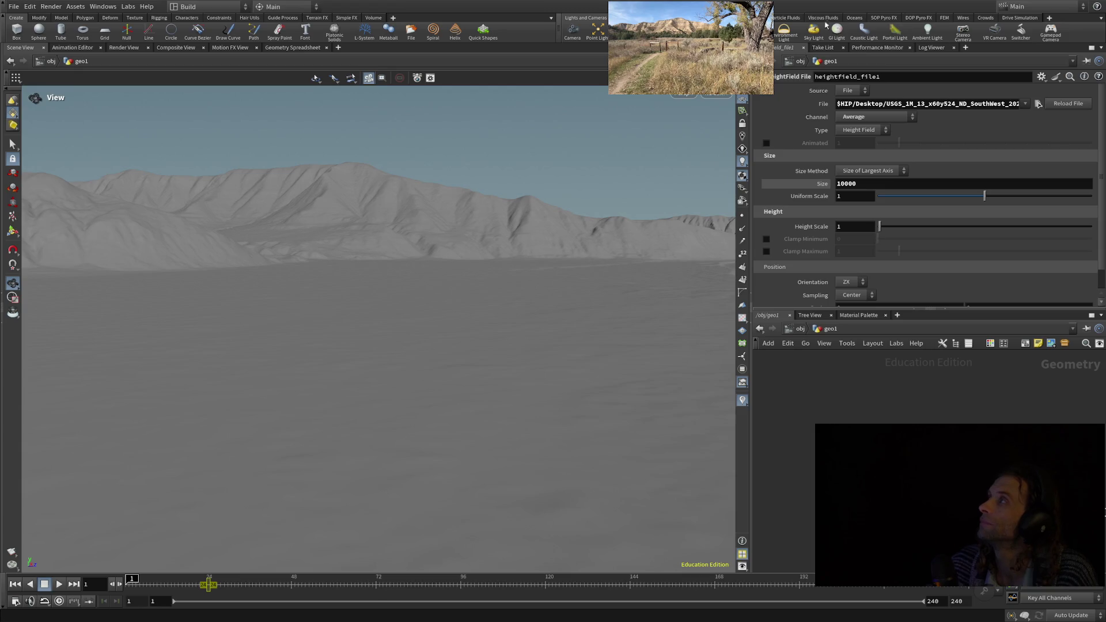